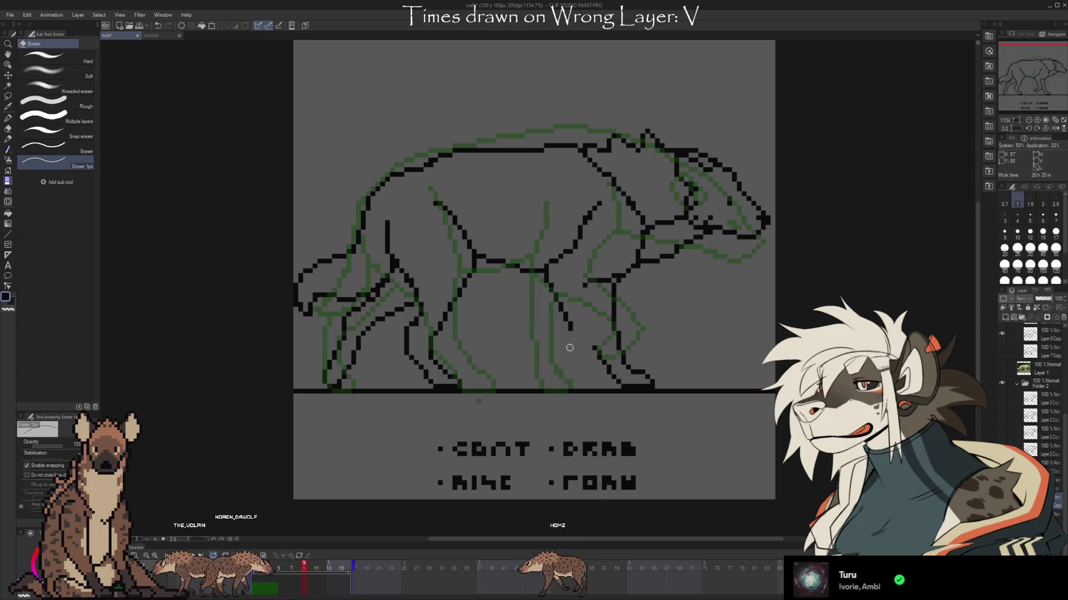
Erase the stray pixels under the belly and shift the lassoed front leg two pixels left
mouse_move(575, 351)
mouse_down()
mouse_move(544, 279)
mouse_move(598, 284)
mouse_up()
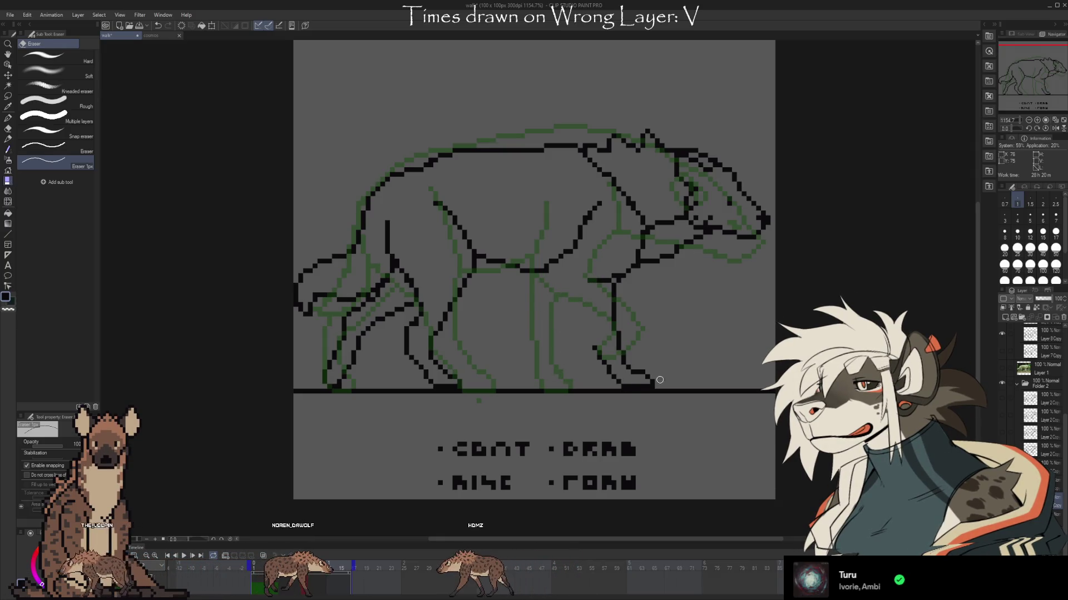
click(8, 96)
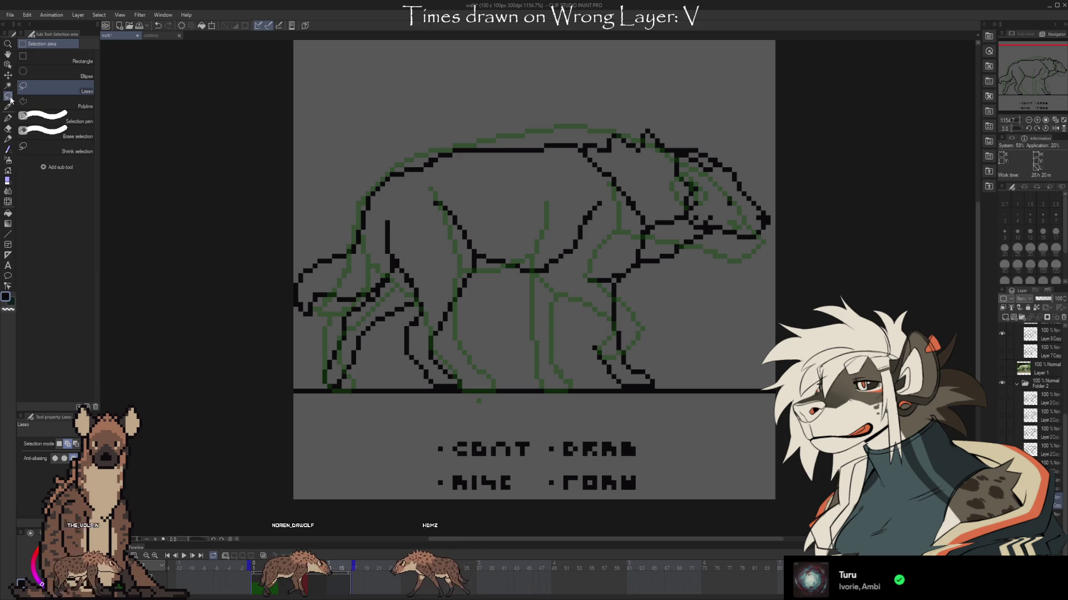
mouse_move(664, 381)
mouse_down()
mouse_move(590, 294)
mouse_move(608, 283)
mouse_move(717, 364)
mouse_up()
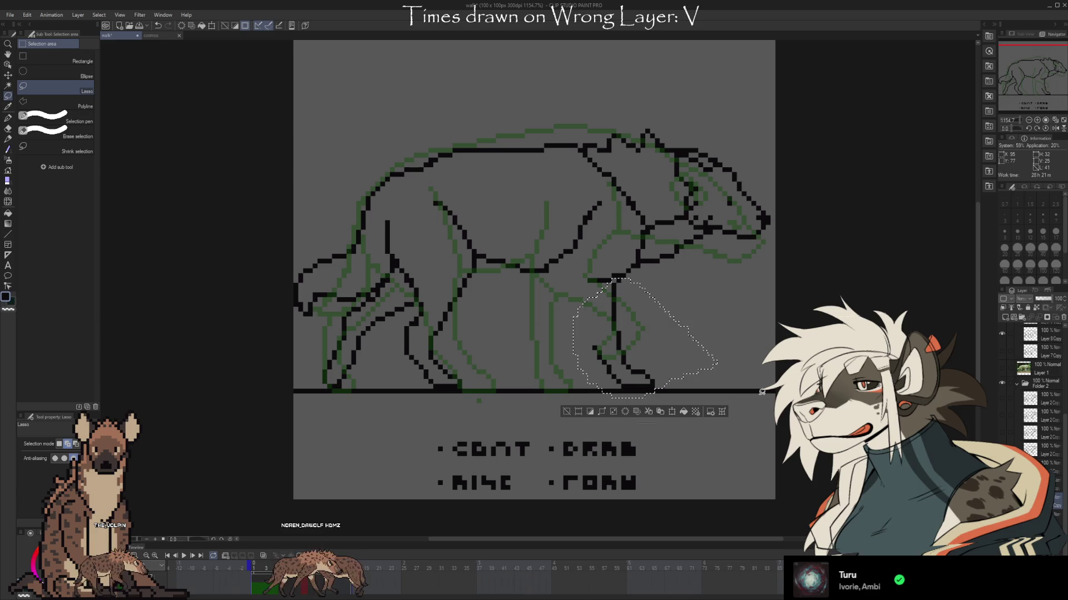
key(ctrl+t)
key(Left)
key(Left)
key(Left)
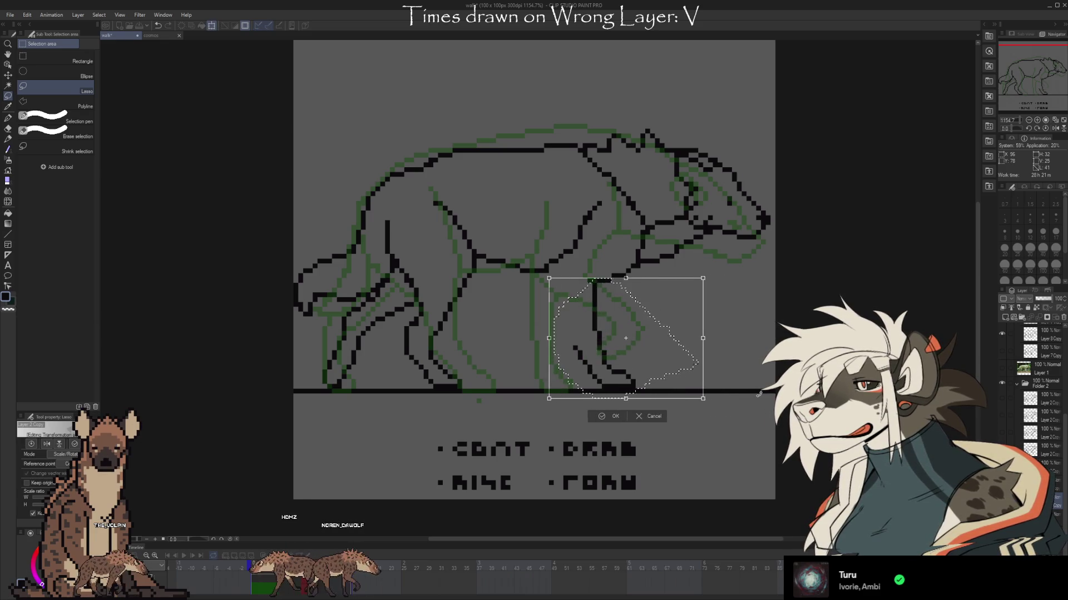
key(Left)
key(Left)
key(Left)
key(Left)
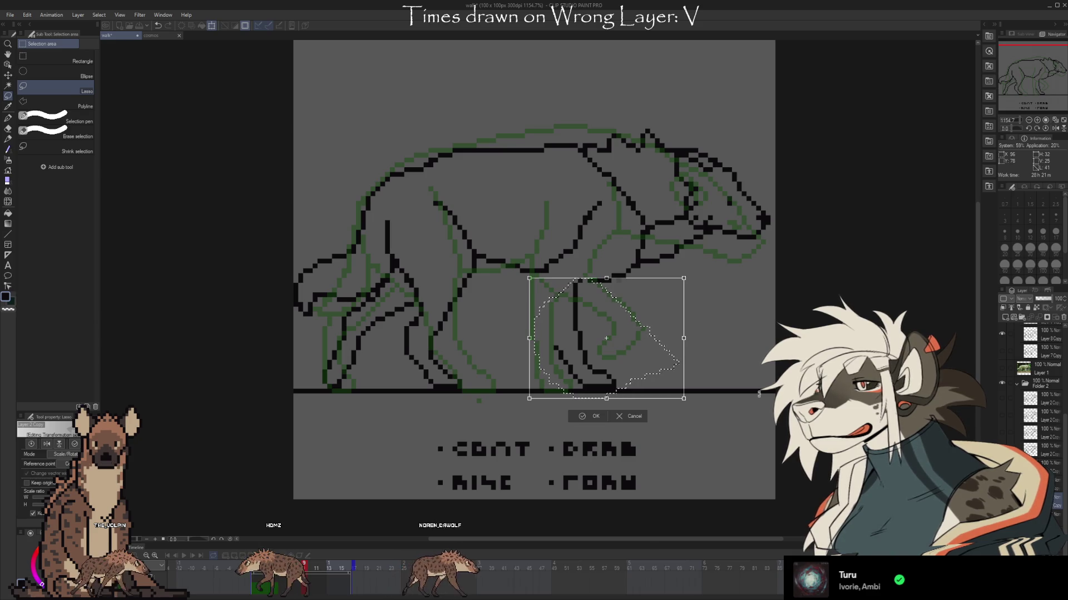
click(592, 416)
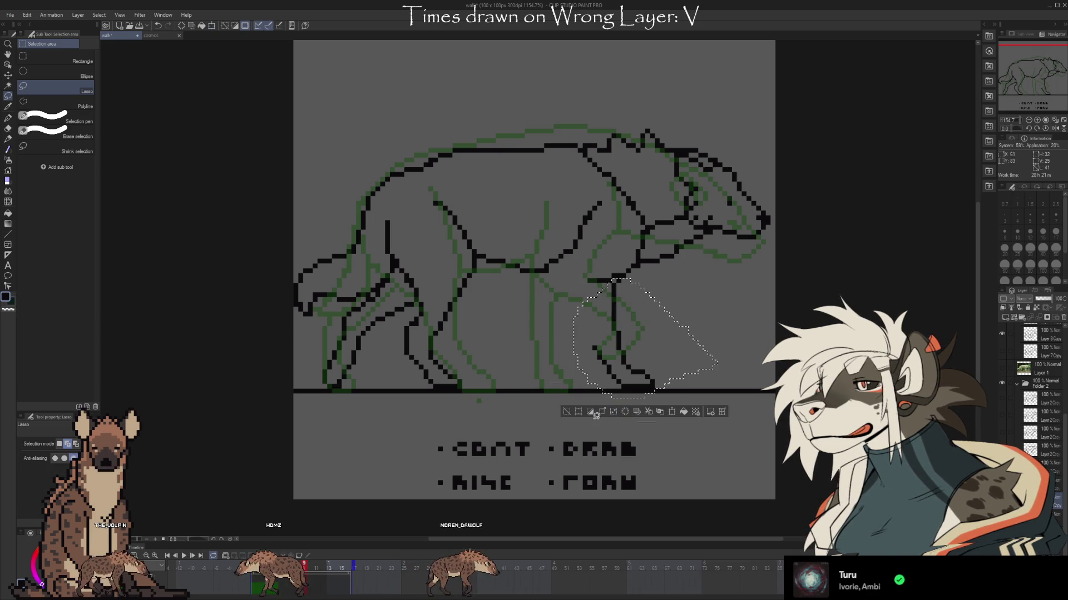
Compare guides by swapping visibility between Layer 8 Copy and Layer 7 Copy, then swap back
click(1002, 334)
click(1000, 352)
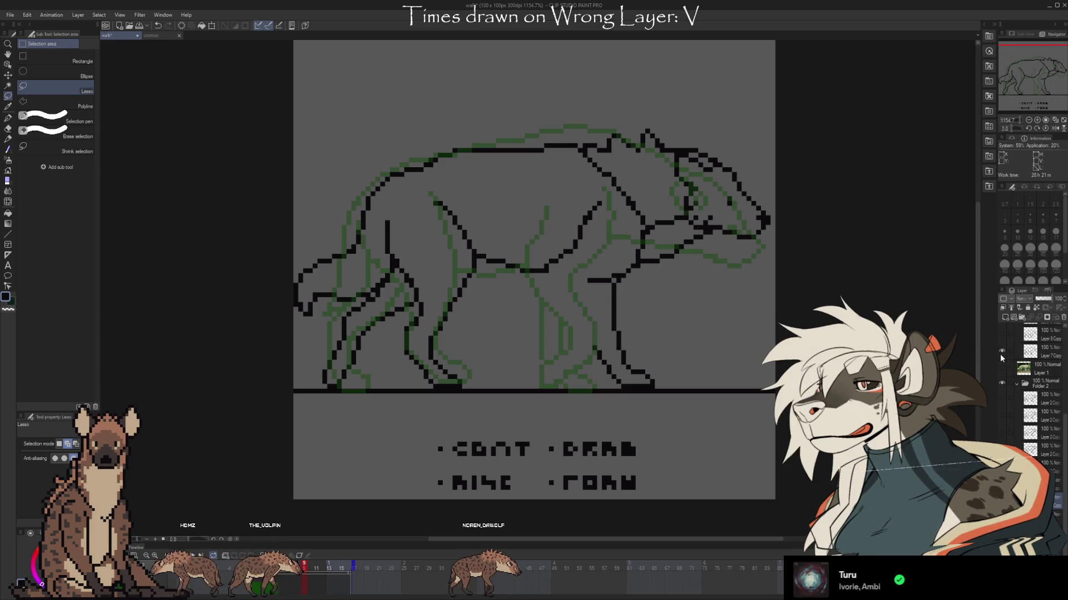
click(1001, 334)
click(1001, 351)
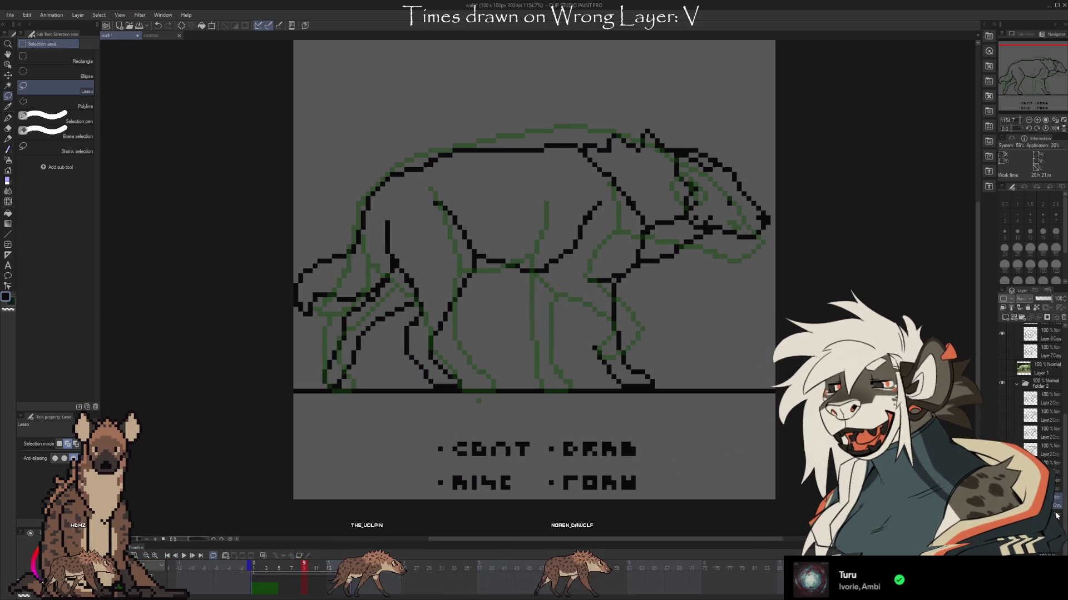
Reselect the front leg, move it left onto the green guide, commit, and deselect
drag(612, 281, 581, 305)
key(ctrl+t)
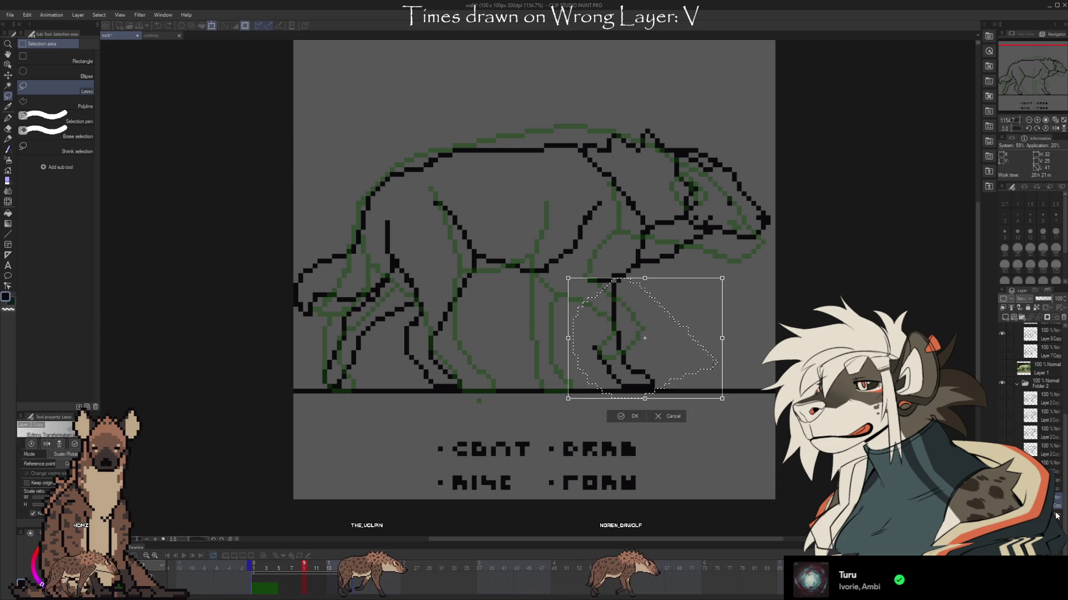
key(Left)
key(Left)
key(Left)
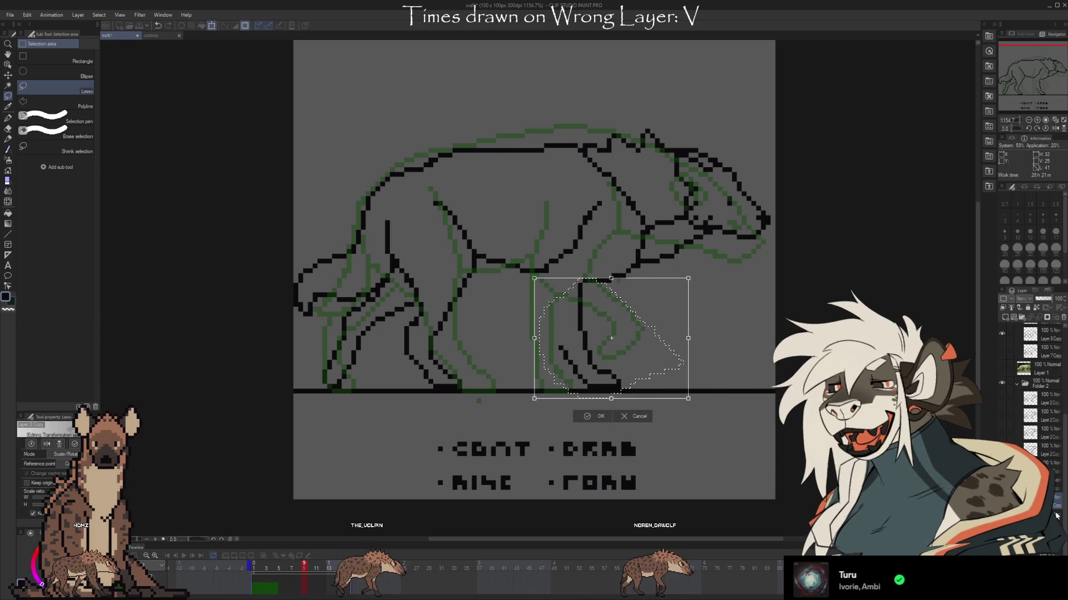
key(Right)
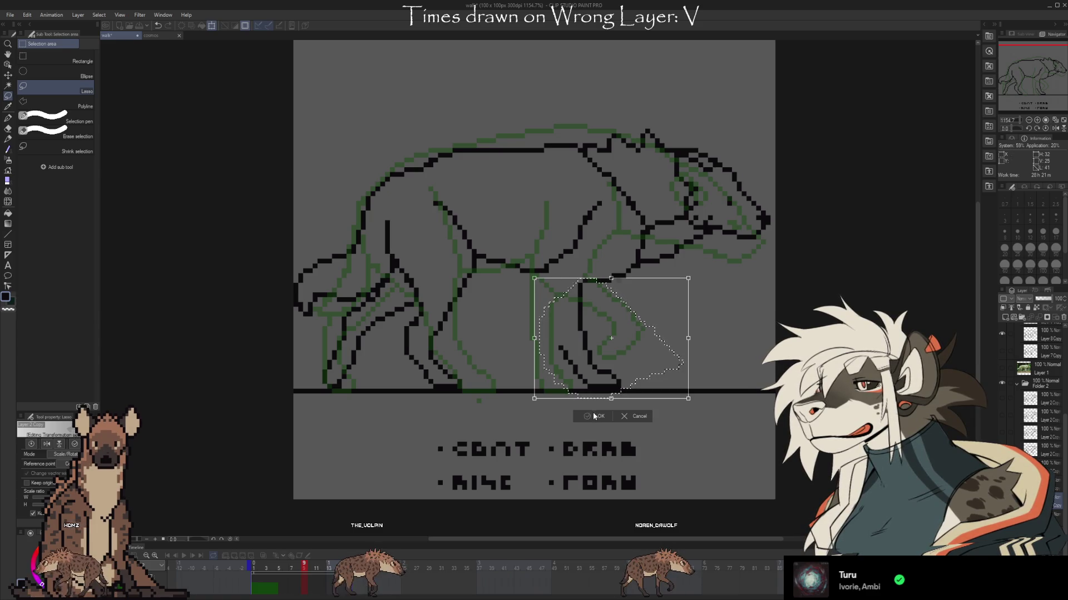
key(Return)
key(e)
key(ctrl+d)
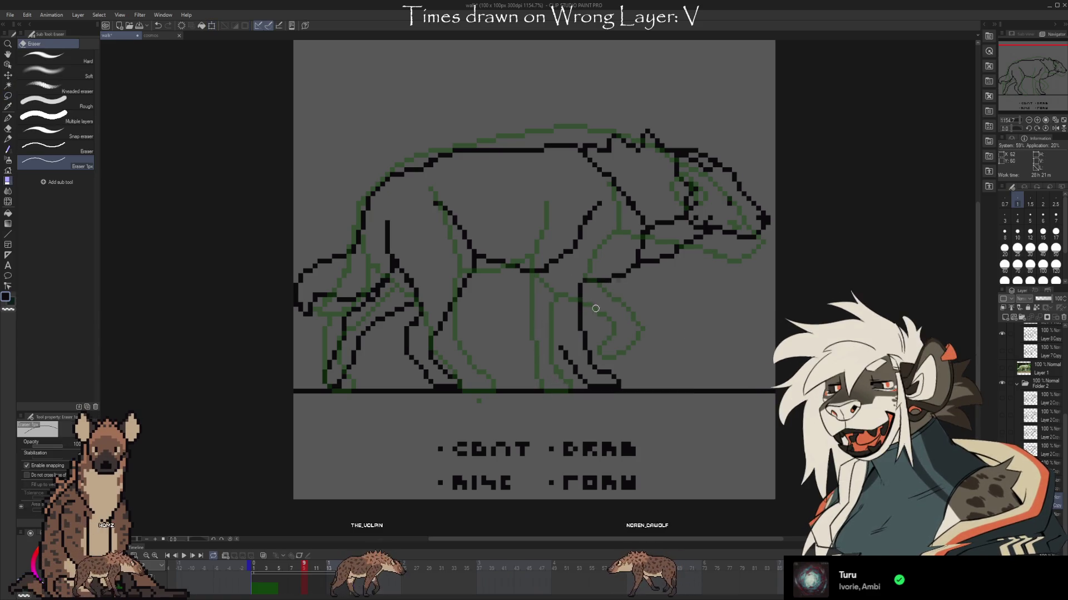
Erase a short piece of the leg and draw new leg lines up toward the body
drag(579, 279, 579, 300)
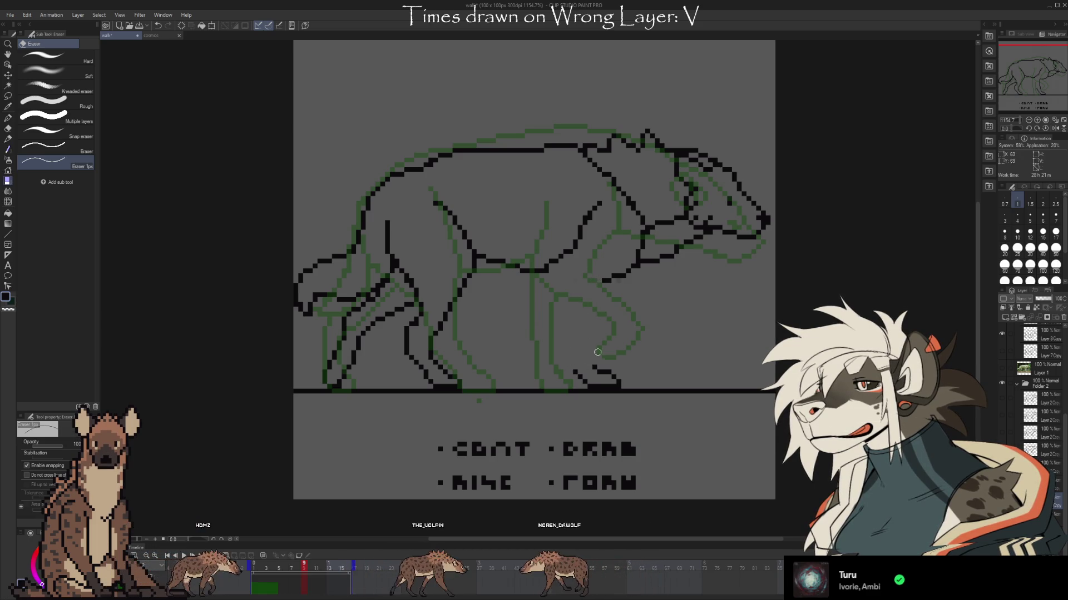
key(p)
drag(596, 354, 611, 278)
key(e)
key(p)
drag(574, 382, 574, 311)
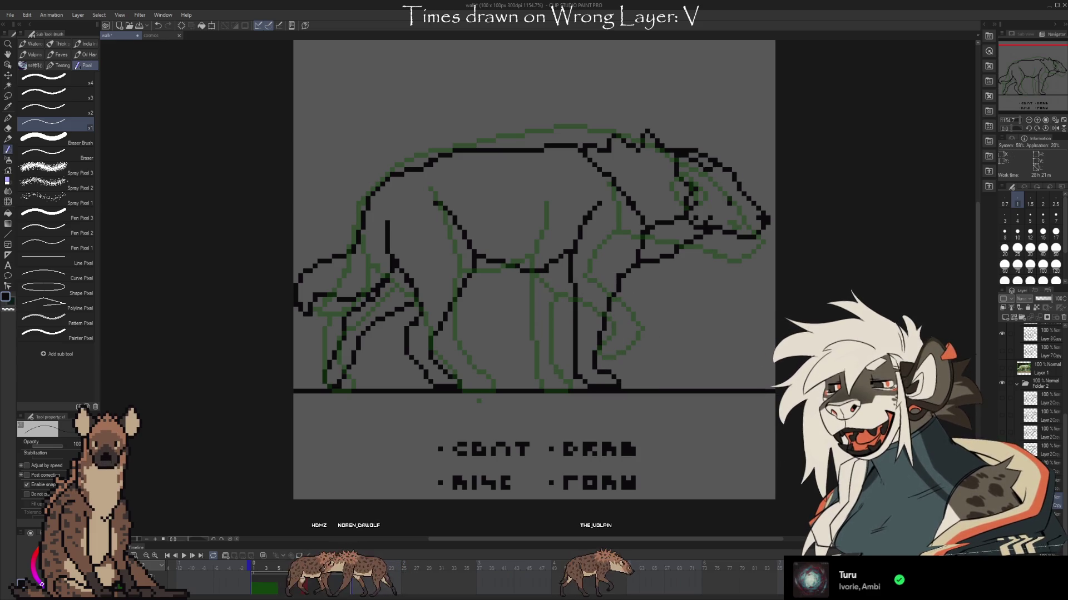
Step through neighbouring frames and play the animation to compare leg poses
key(Right)
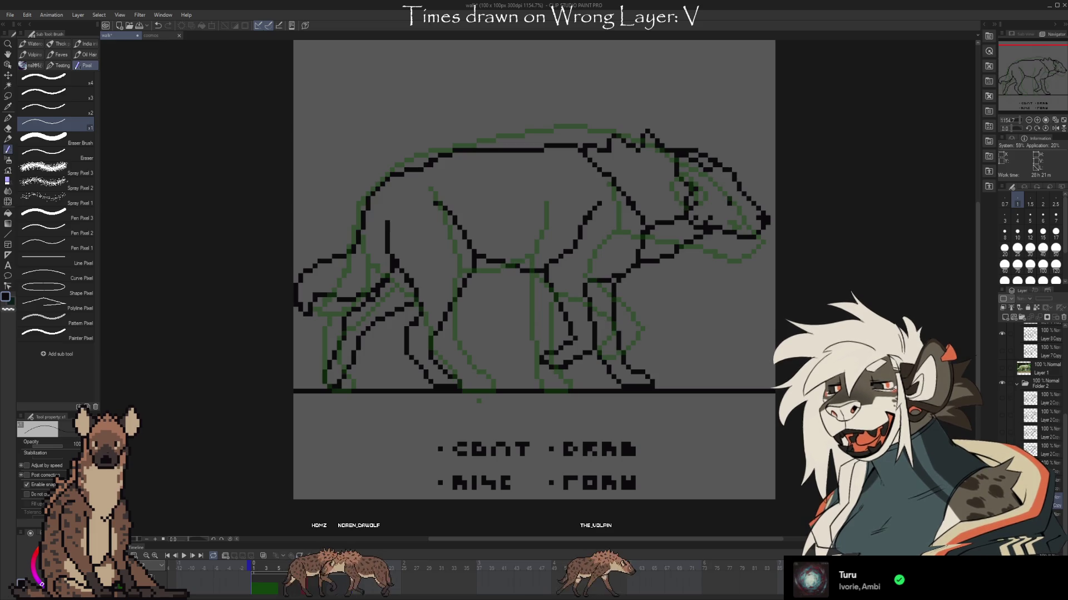
key(Right)
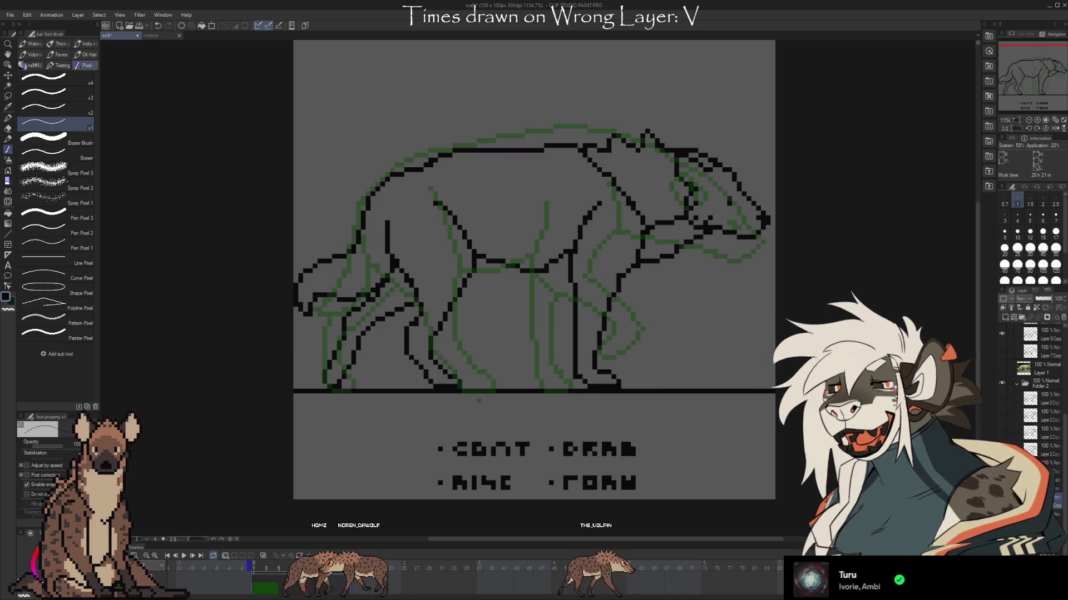
key(e)
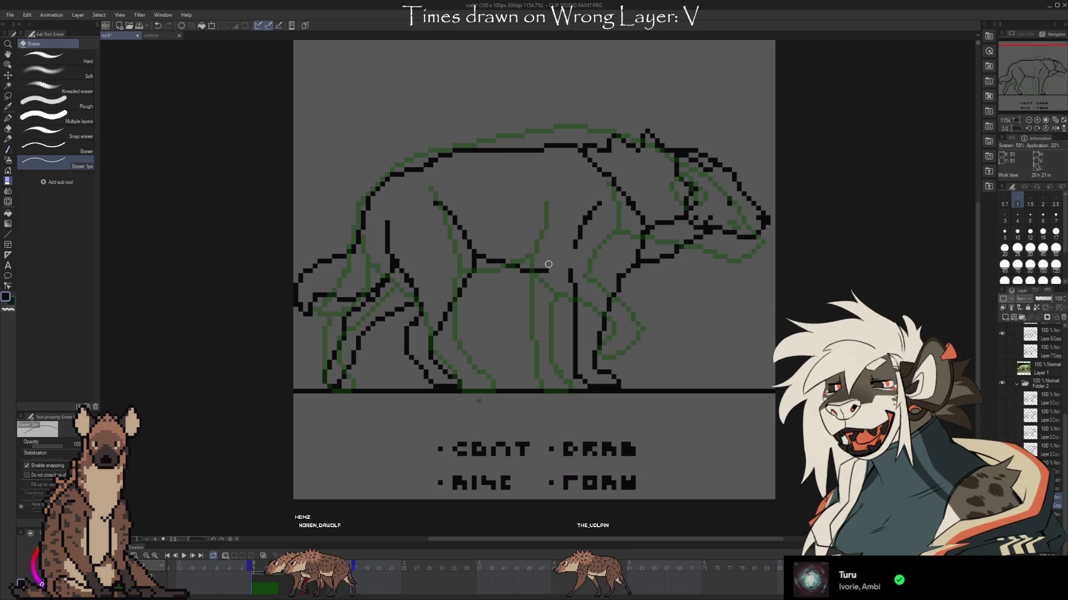
key(b)
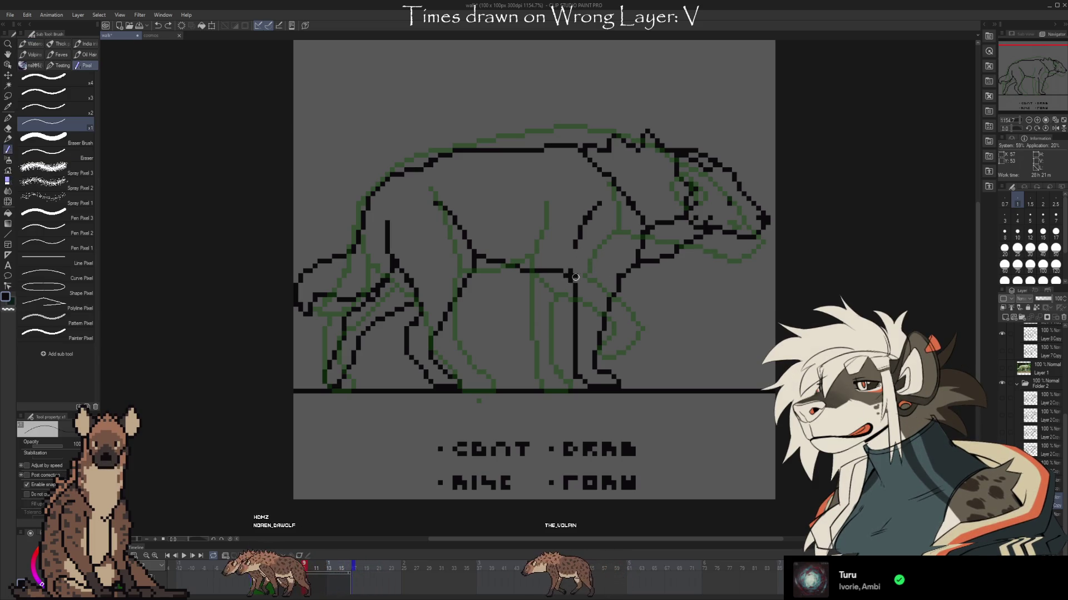
key(e)
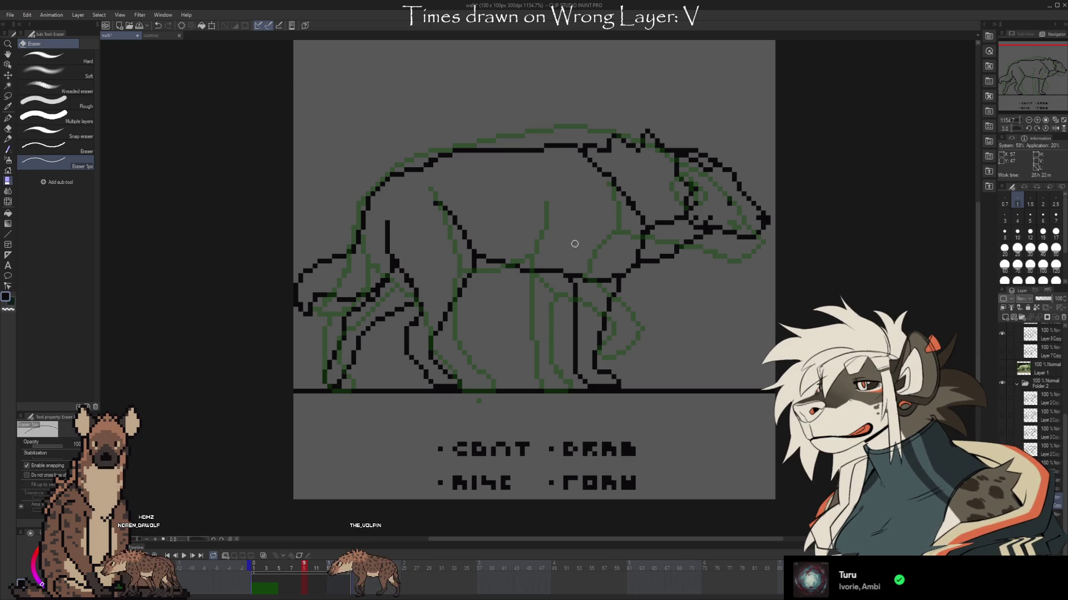
key(ctrl+z)
key(ctrl+z)
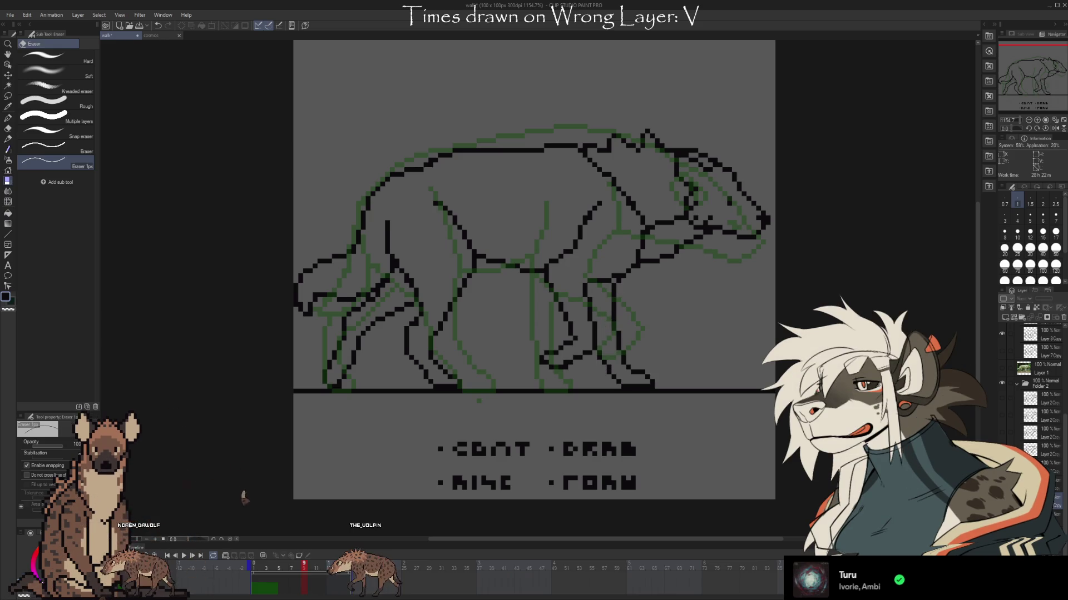
key(Return)
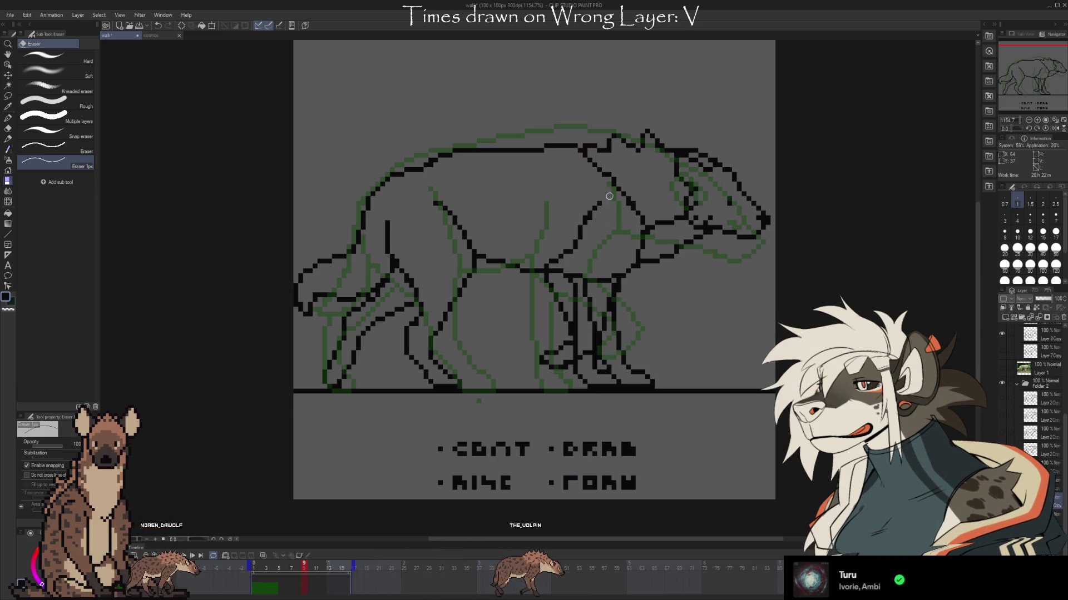
Undo the recent front-leg lines and draw a fresh stroke down the front leg
key(b)
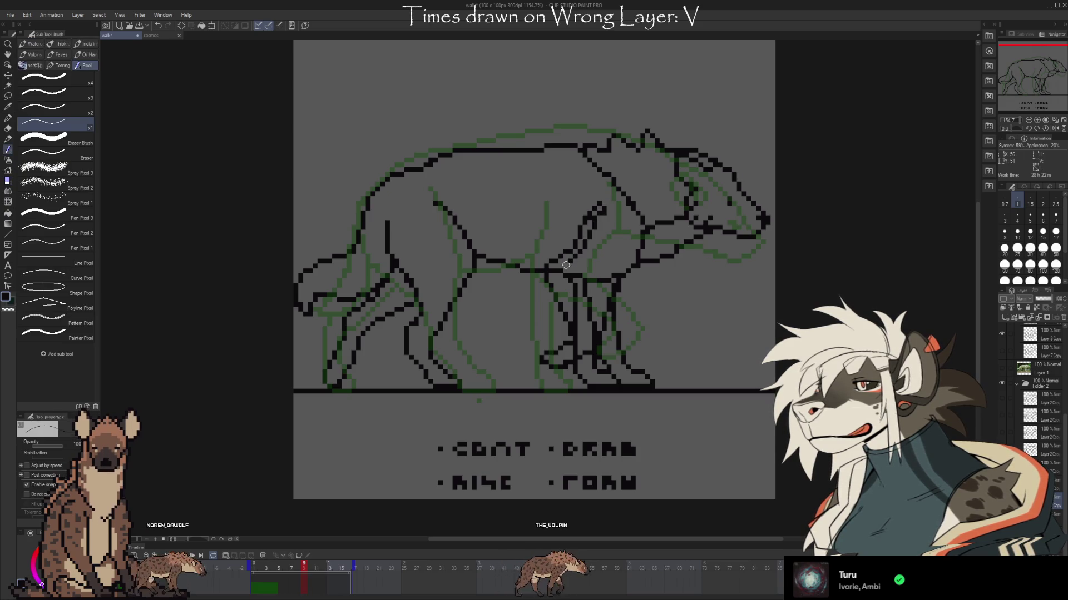
key(ctrl+z)
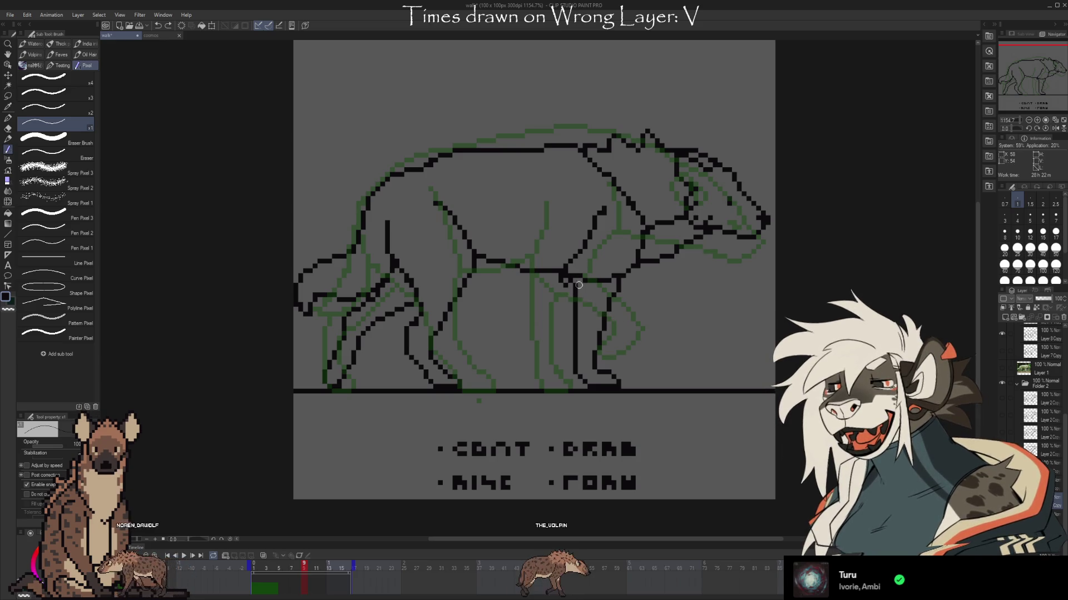
drag(614, 332, 601, 349)
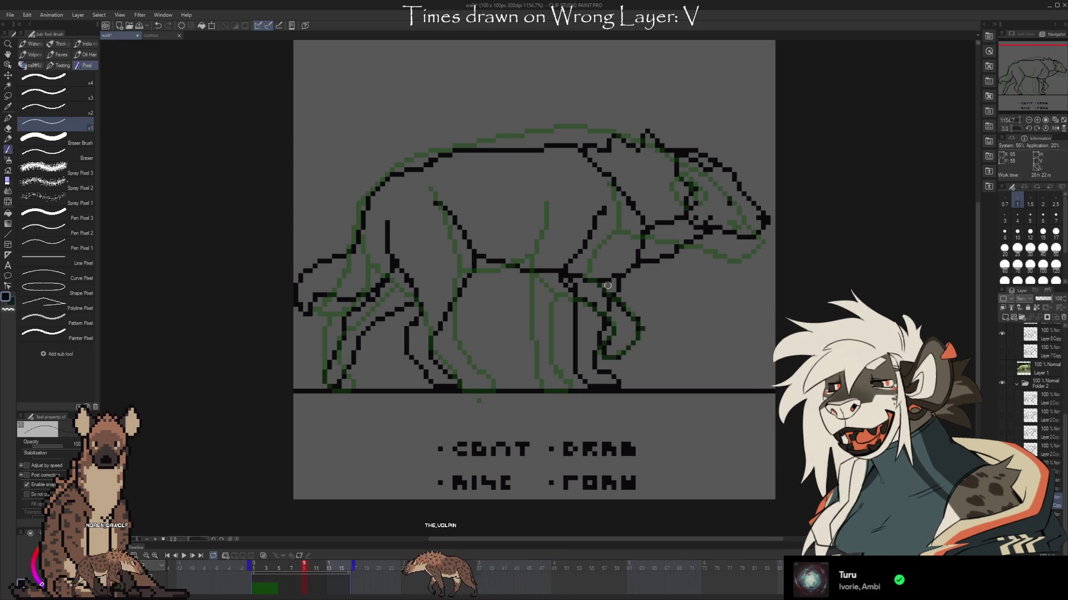
key(e)
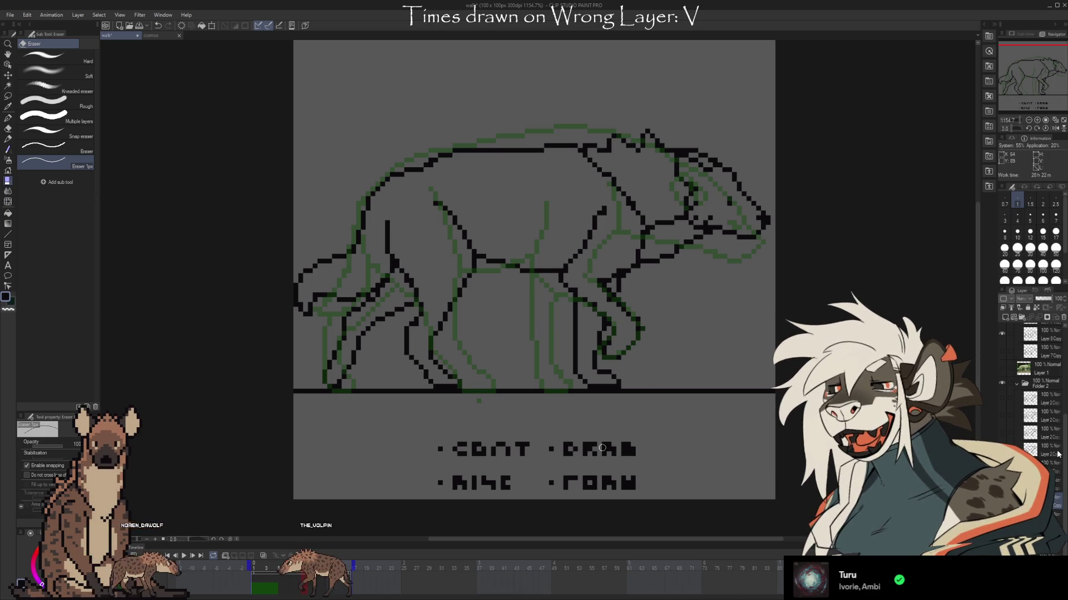
scroll(1006, 385, up, 3)
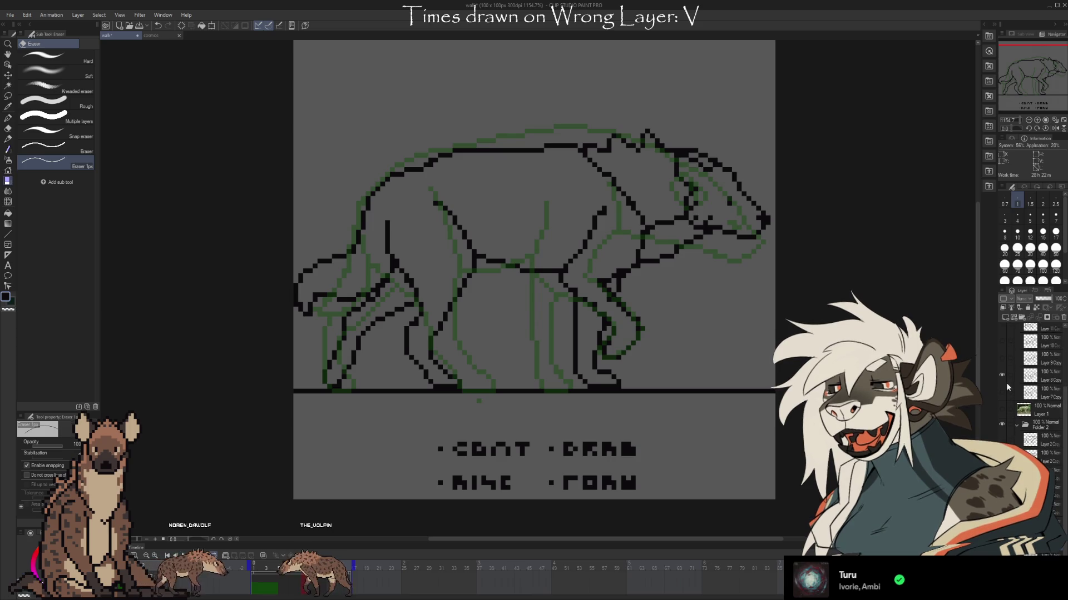
Hide the green guide sketch and add black pixels to the front leg
click(1002, 380)
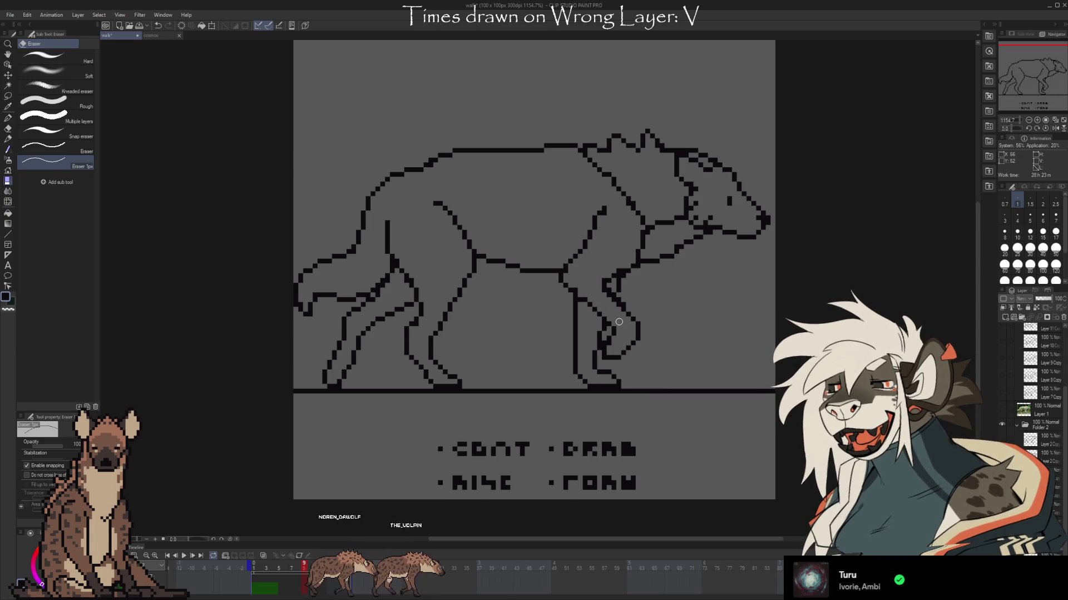
key(b)
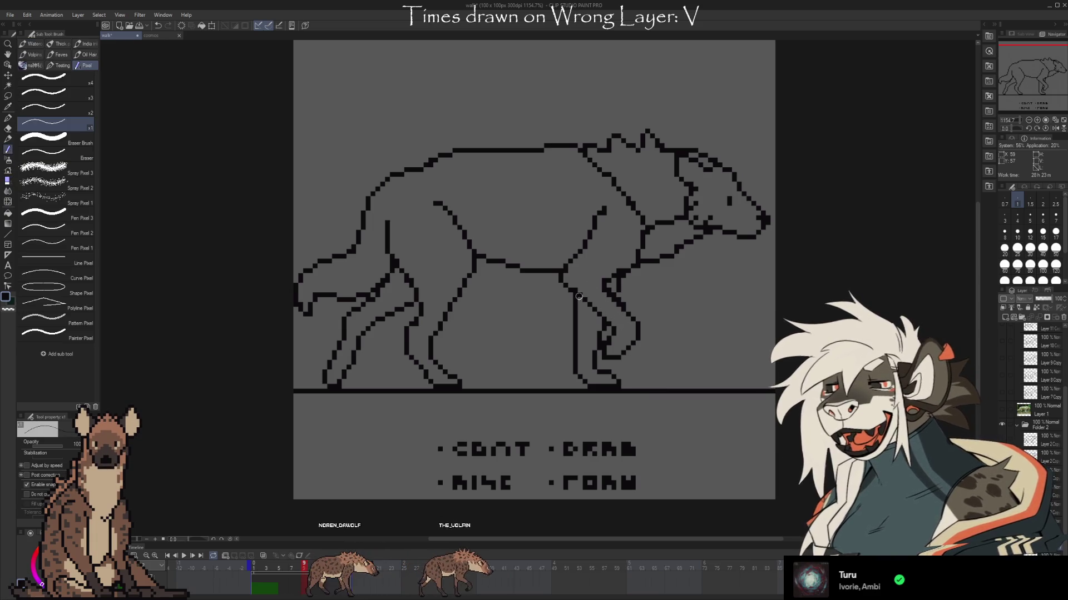
drag(606, 291, 617, 306)
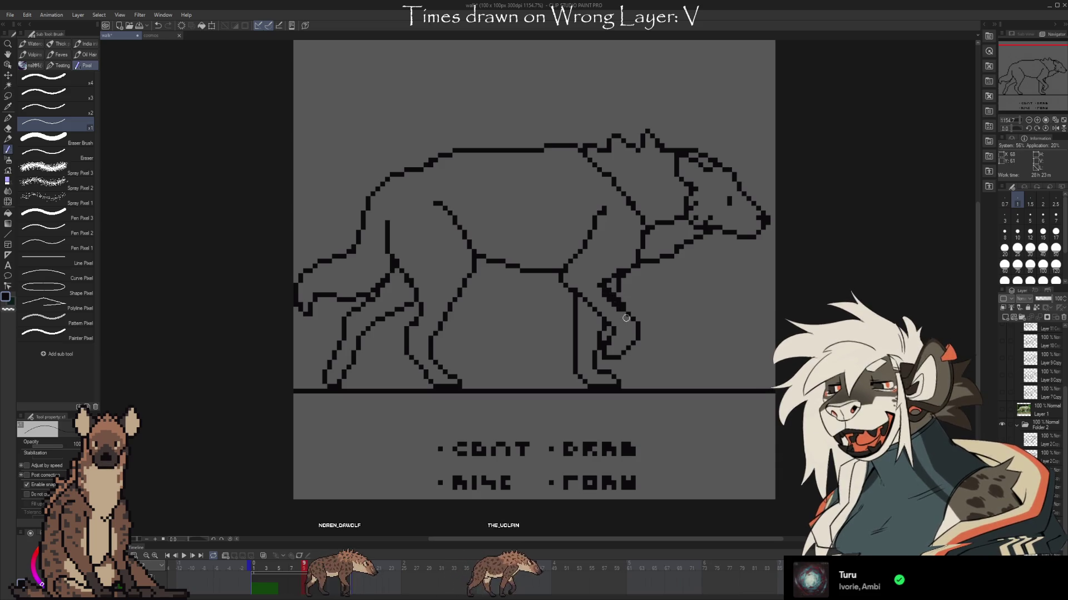
key(e)
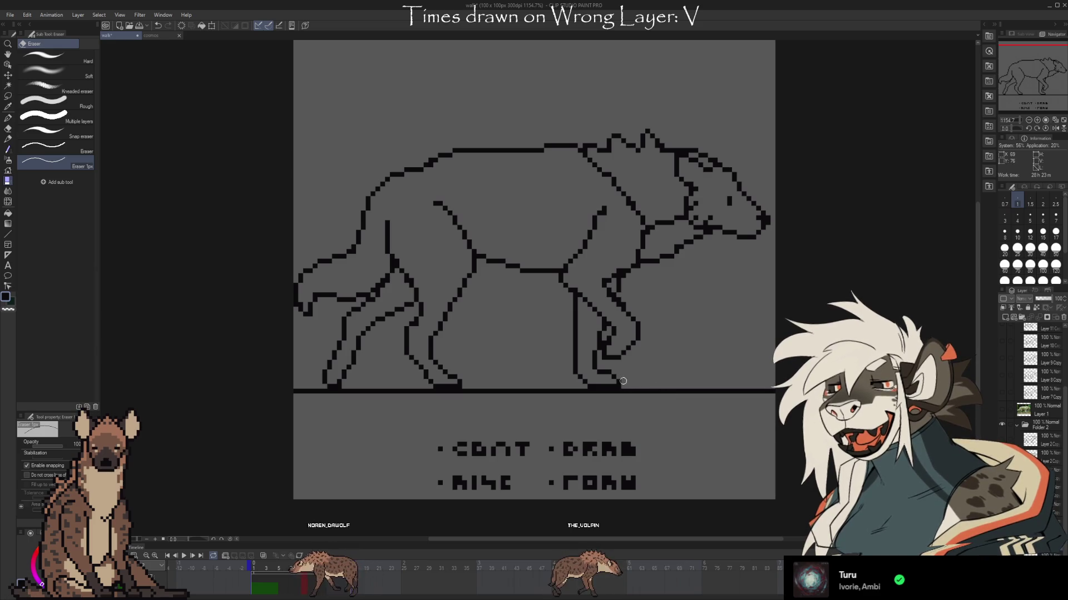
Flip between neighbouring frames to compare front legs, ending on the overlapping-legs frame
key(Right)
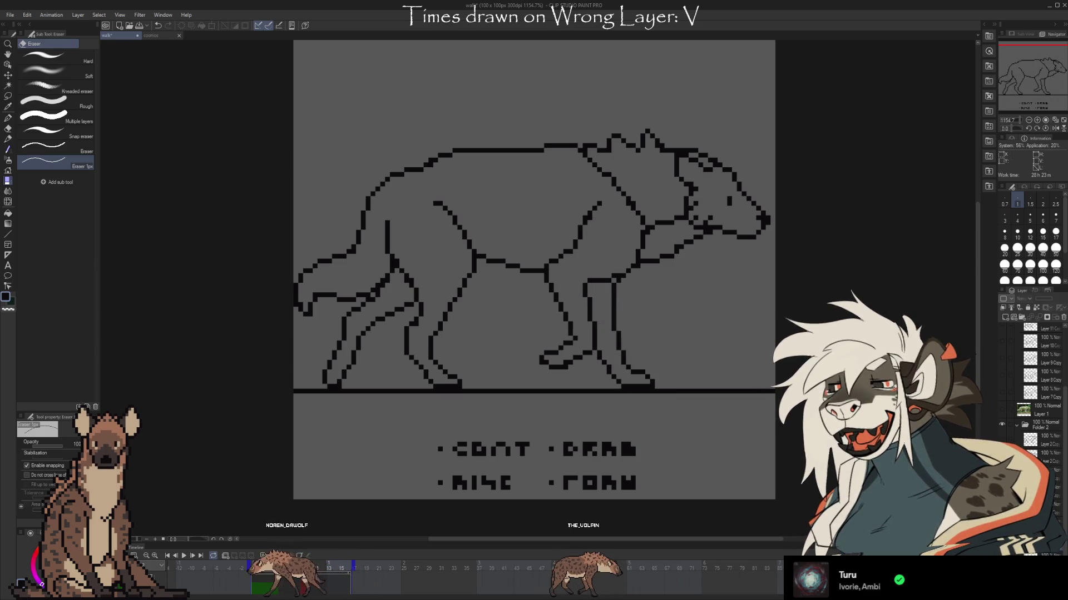
key(Right)
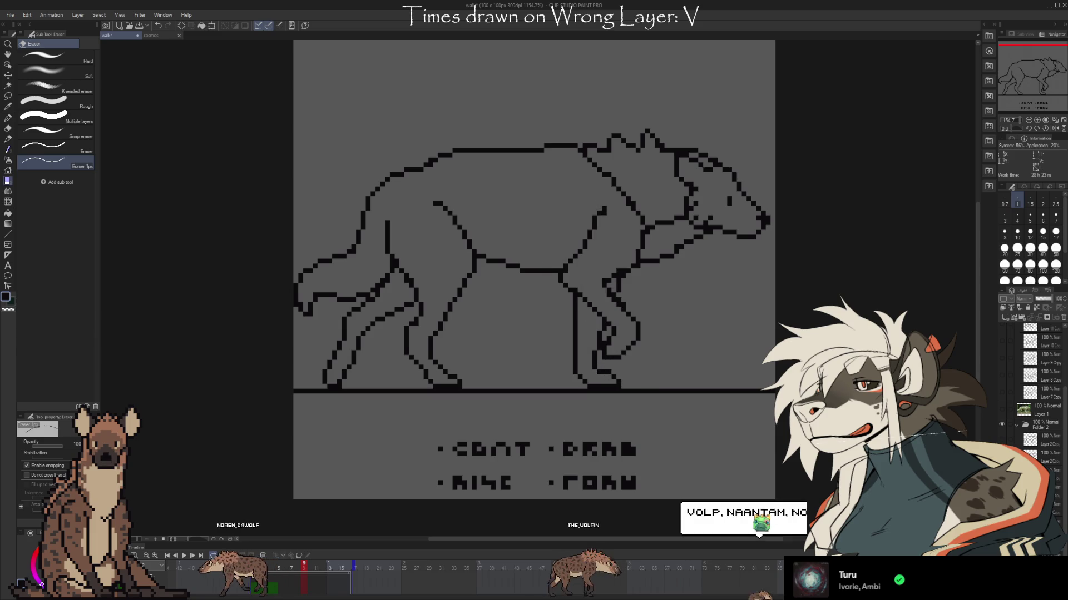
key(Right)
key(Left)
key(Right)
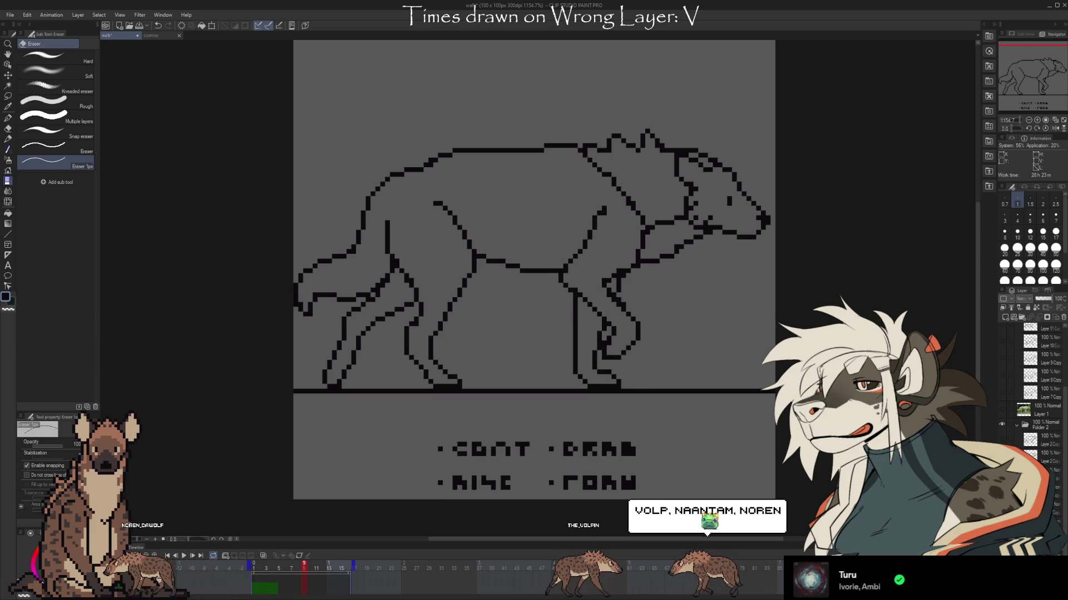
key(Right)
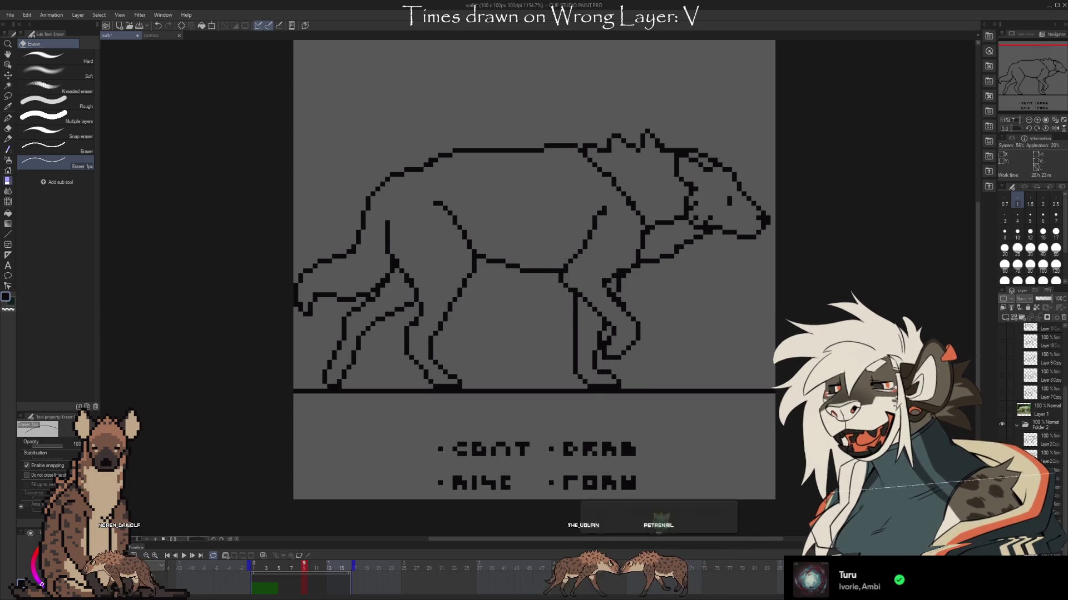
key(Left)
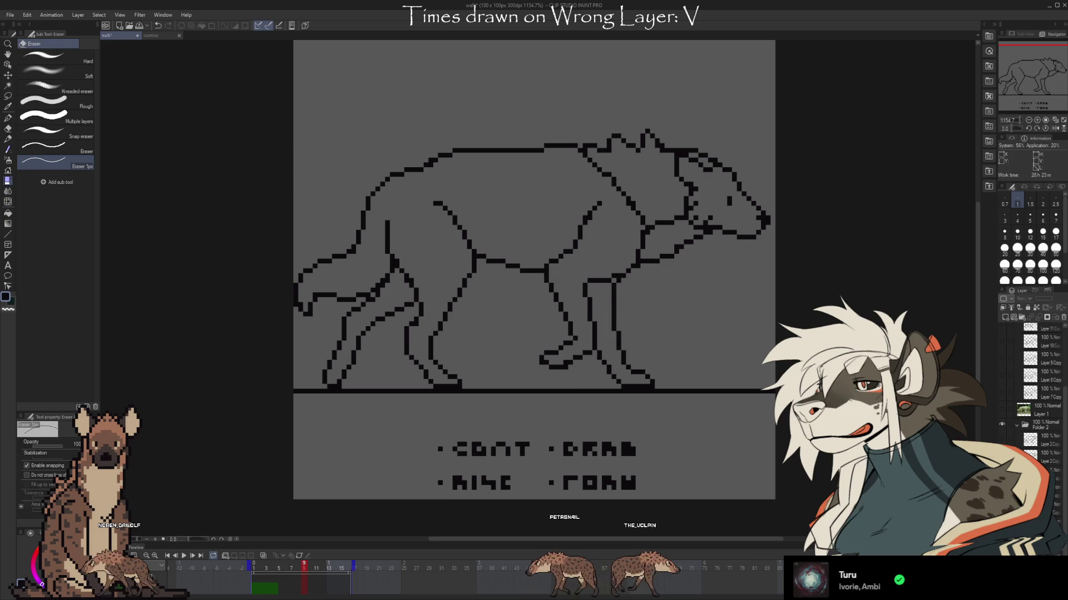
key(Right)
key(Left)
key(Right)
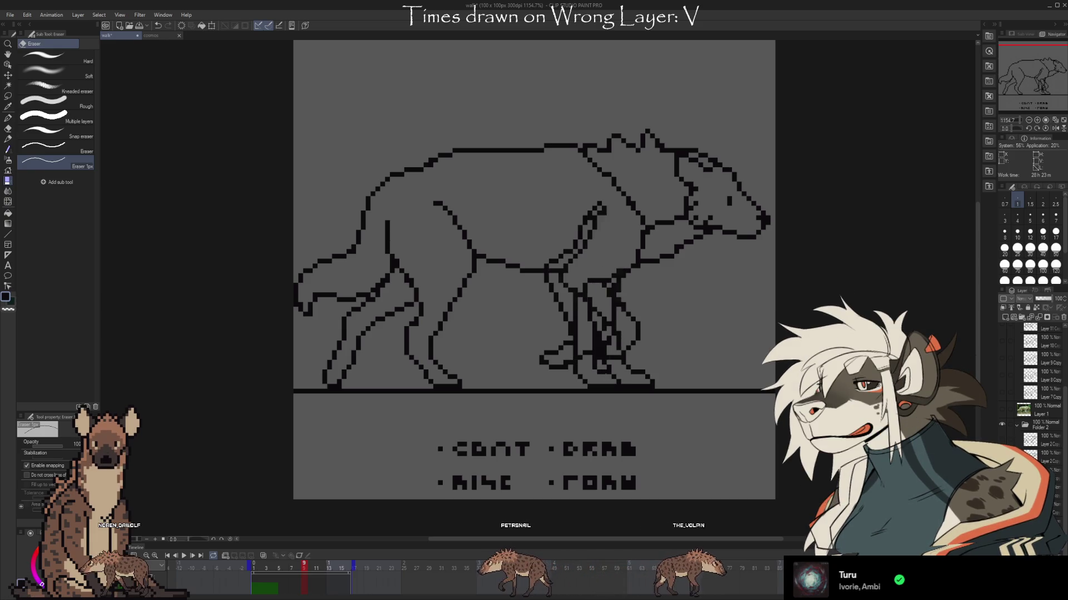
key(Left)
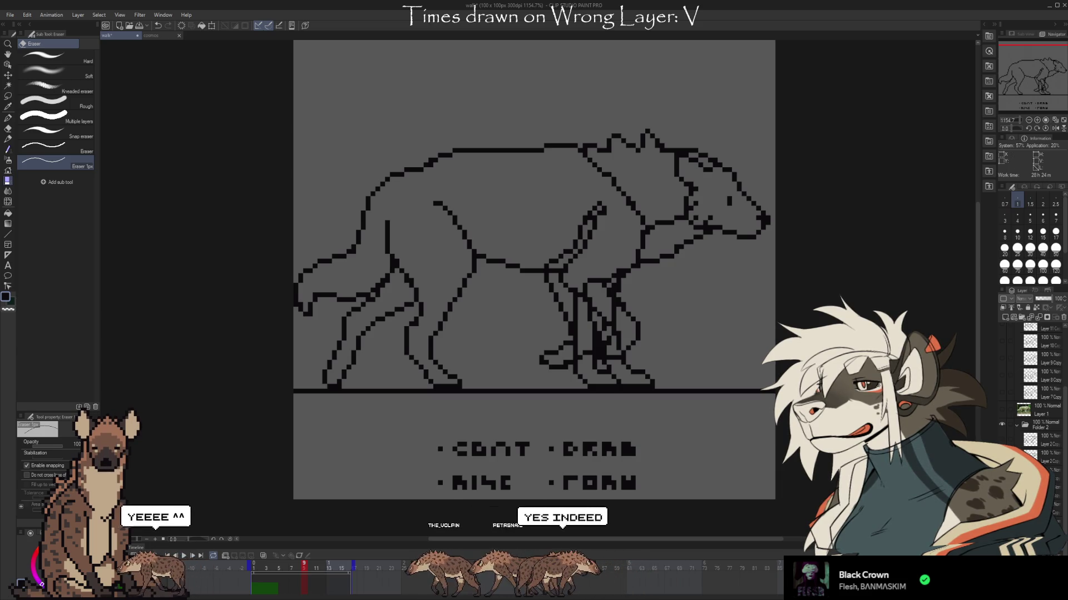
Hide the extra overlapping leg lines and show the Layer 3 Copy and Layer 9 Copy guides
click(1013, 404)
click(1001, 375)
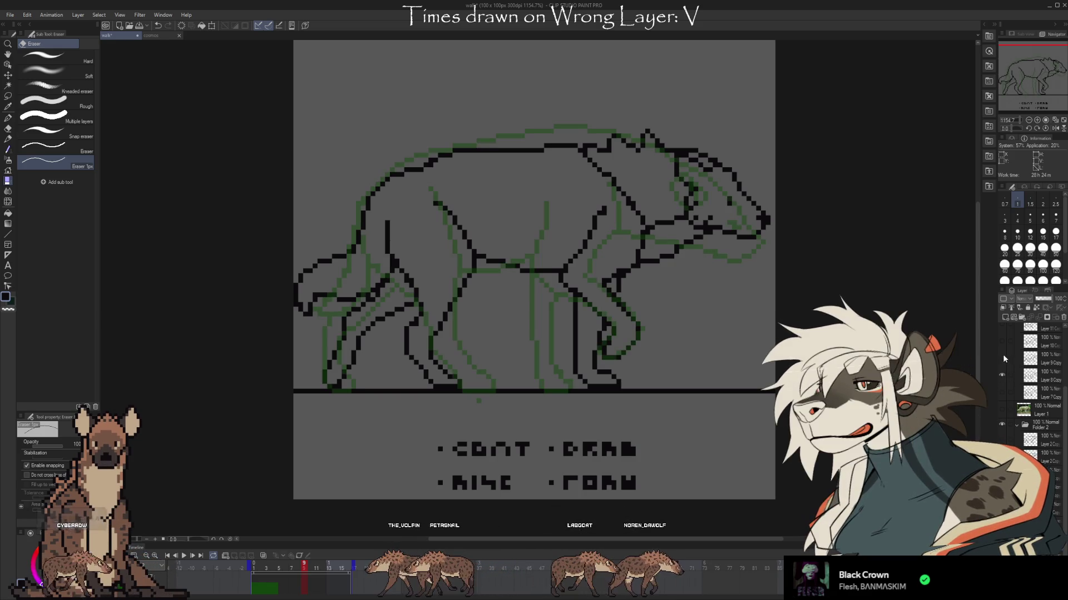
click(1001, 357)
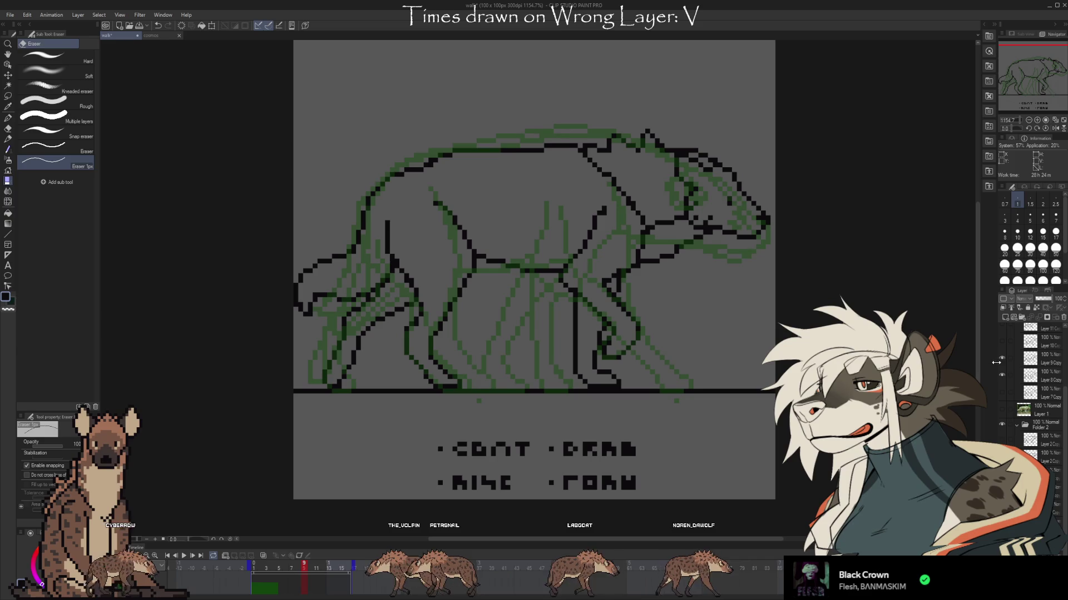
Toggle the Layer 9 Copy guide on and off repeatedly to compare its legs
click(1001, 357)
click(1001, 357)
click(1001, 358)
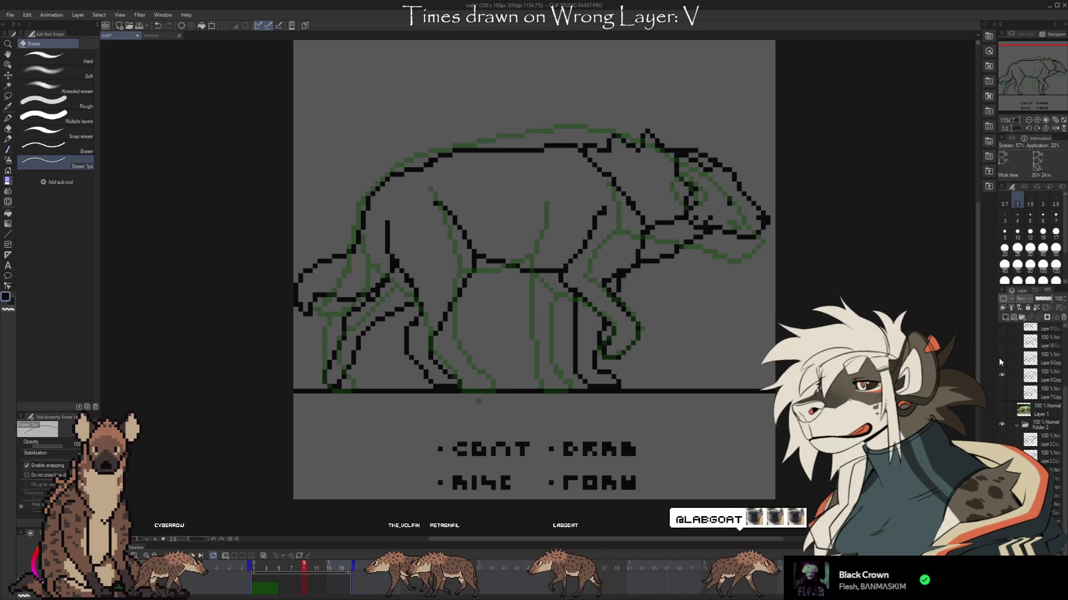
click(999, 358)
click(999, 358)
click(999, 358)
click(999, 358)
click(999, 358)
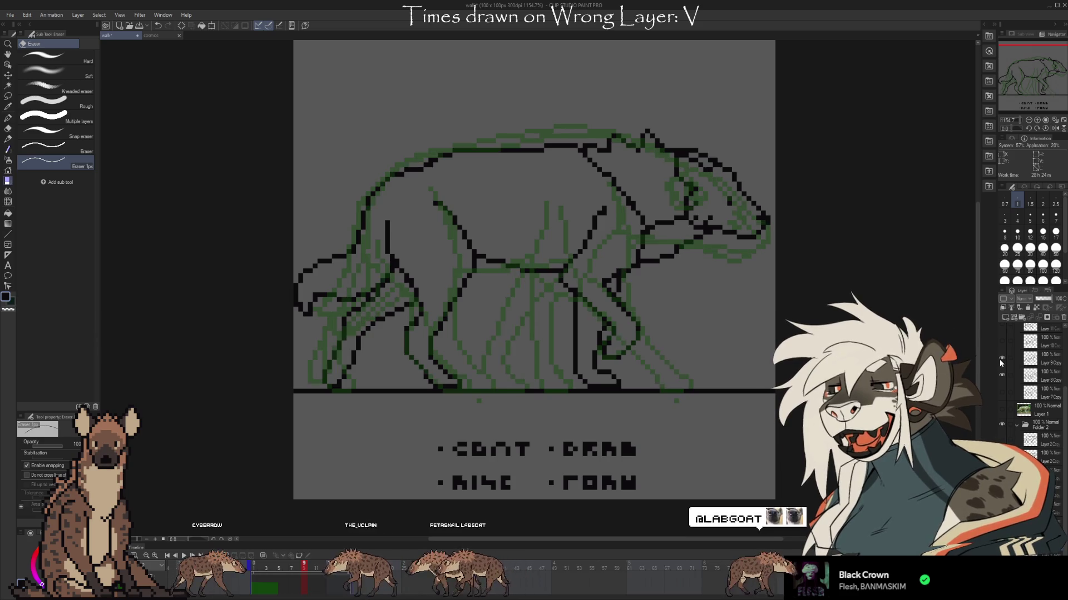
click(1000, 357)
click(1000, 357)
click(999, 357)
click(1000, 358)
click(1000, 358)
click(1001, 358)
click(999, 359)
click(1000, 358)
click(1000, 359)
click(999, 359)
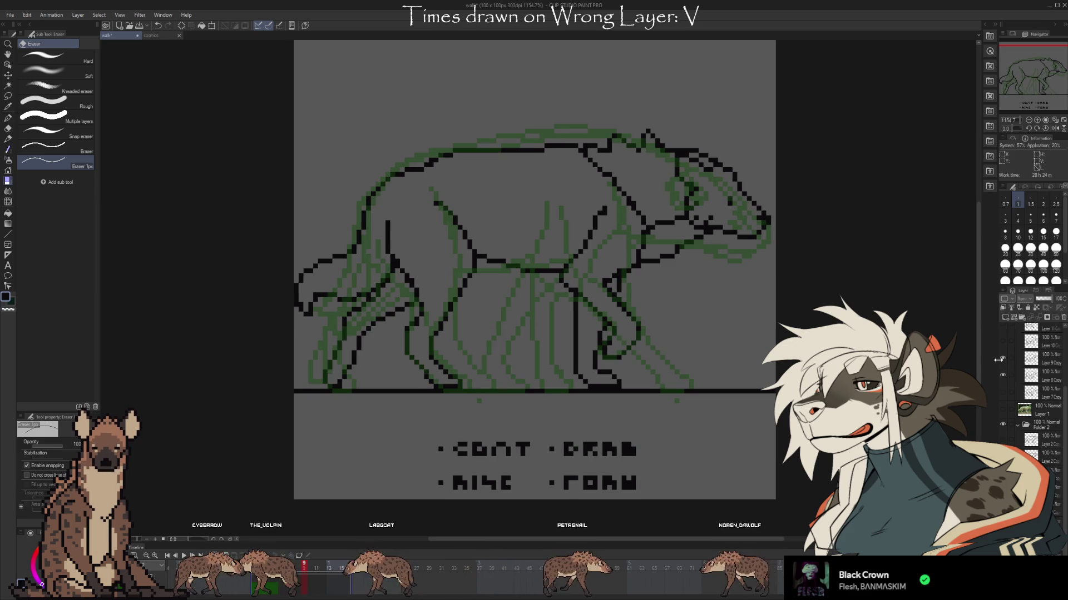
click(1001, 359)
Leave Layer 9 Copy's guide visible with Layer 8 Copy hidden, then advance one frame
click(1003, 358)
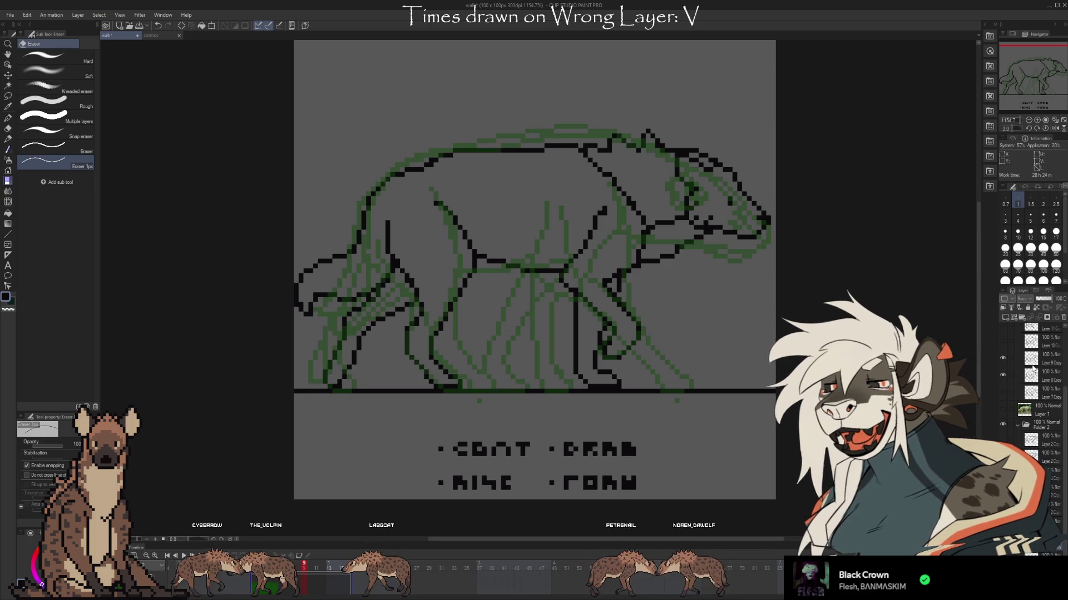
click(1003, 374)
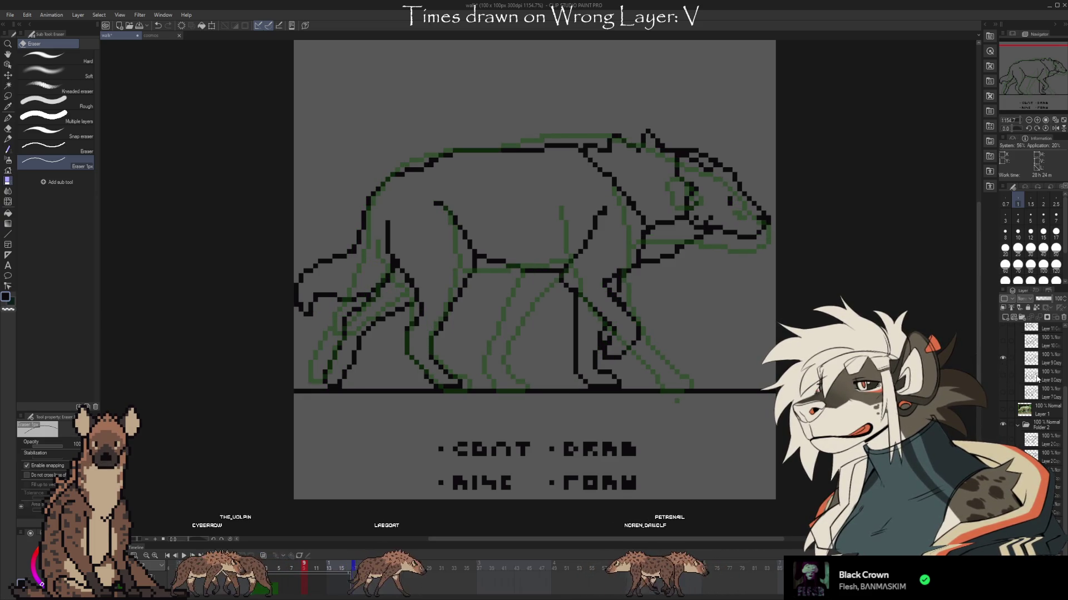
key(Right)
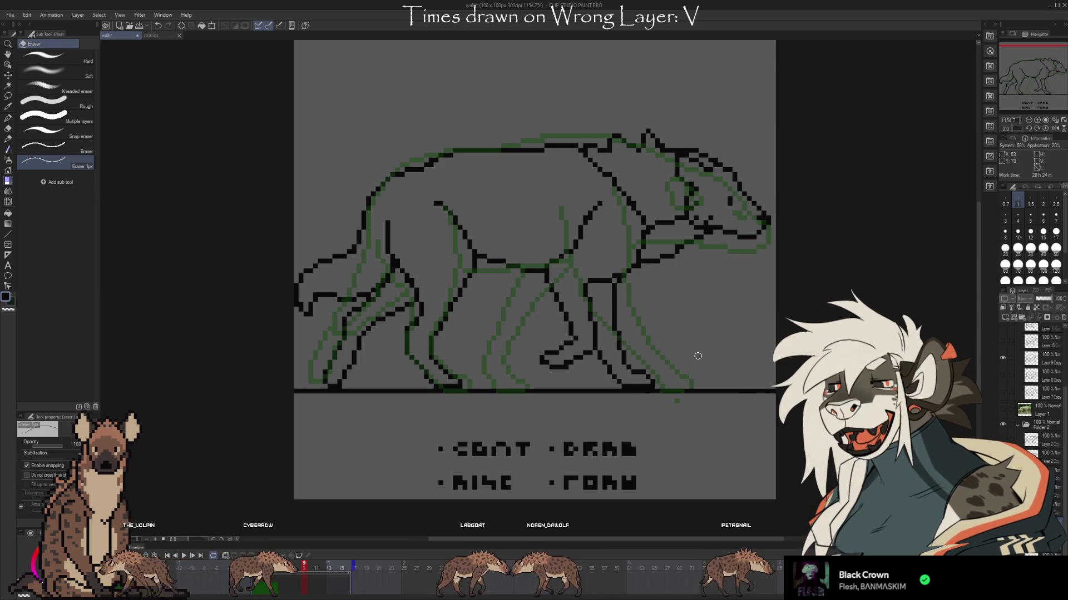
Enlarge the eraser to 1.5 and erase part of the front foot and lower leg
key(bracketright)
mouse_move(697, 356)
mouse_down()
mouse_move(674, 381)
mouse_move(656, 362)
mouse_move(548, 370)
mouse_move(613, 312)
mouse_up()
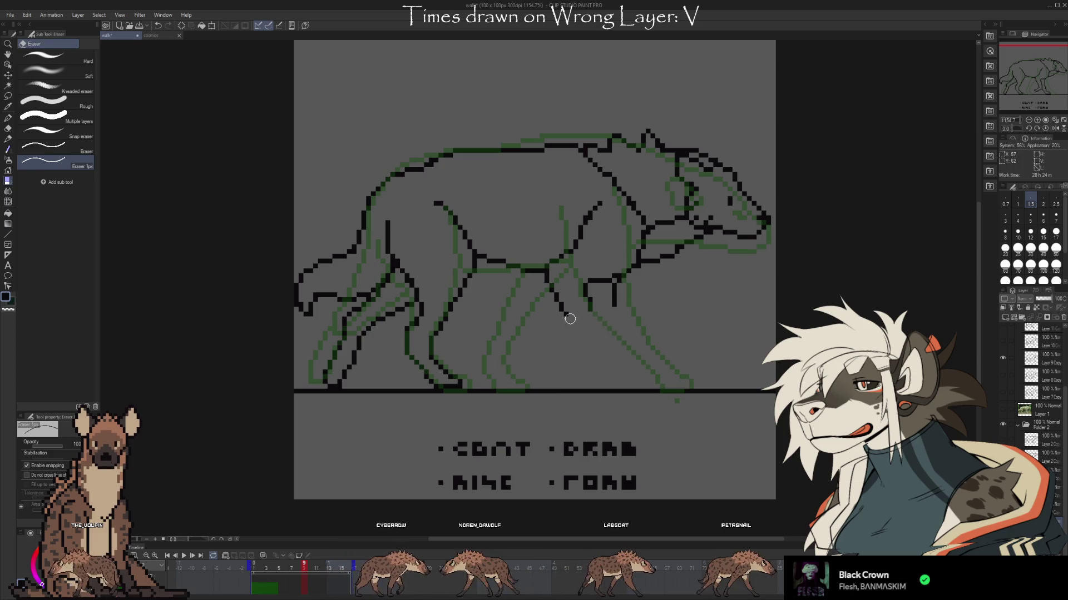
key(ctrl+z)
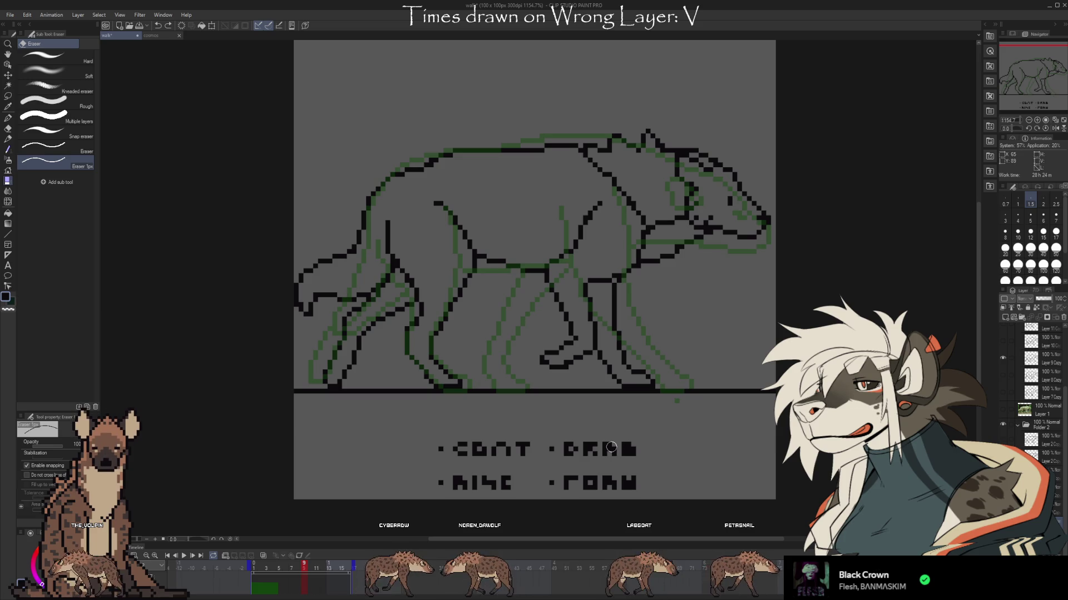
mouse_move(584, 377)
mouse_down()
mouse_move(618, 349)
mouse_move(553, 331)
mouse_up()
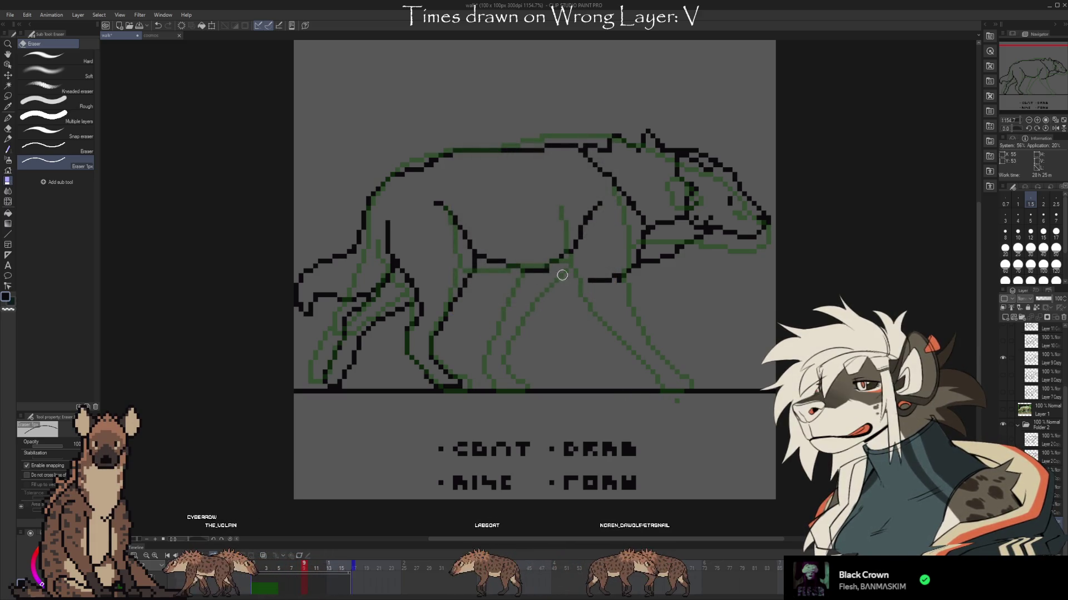
Draw a diagonal front leg from the chest down to the ground line
key(b)
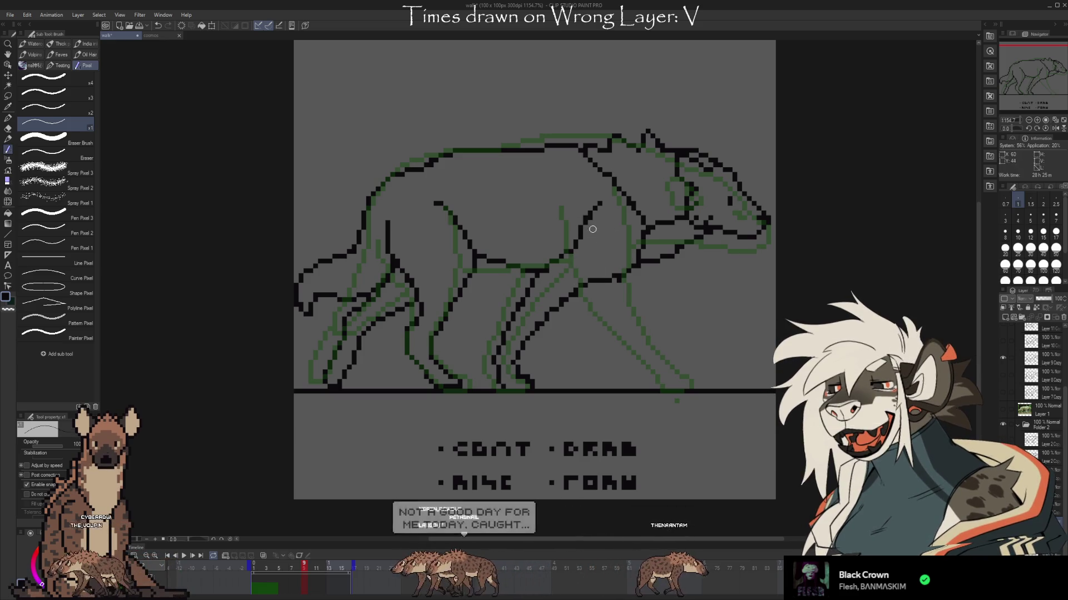
key(ctrl+z)
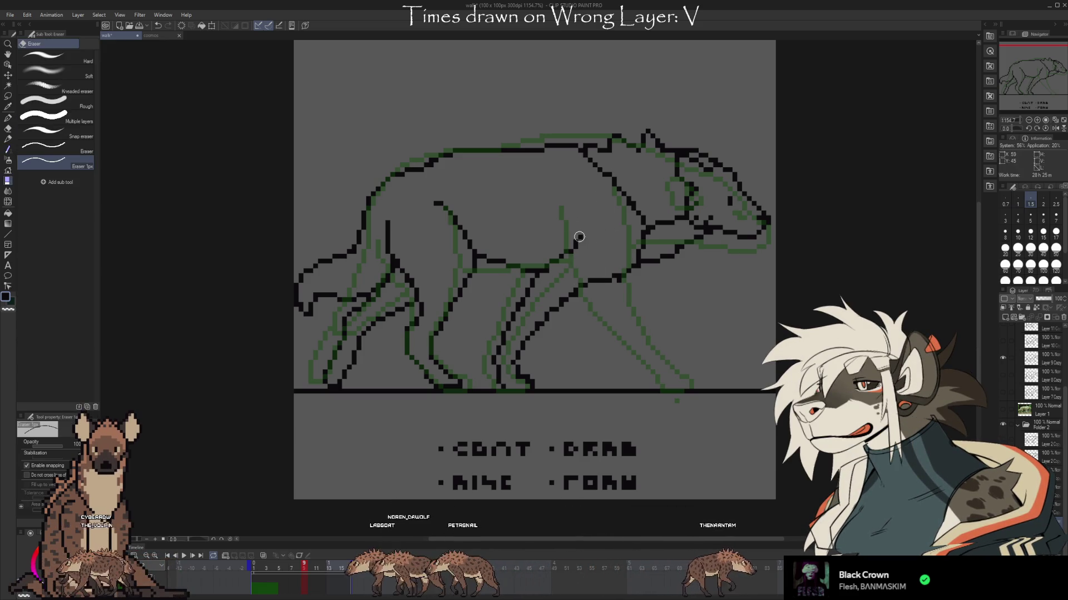
mouse_move(598, 210)
mouse_down()
mouse_move(581, 281)
mouse_move(629, 334)
mouse_up()
key(ctrl+z)
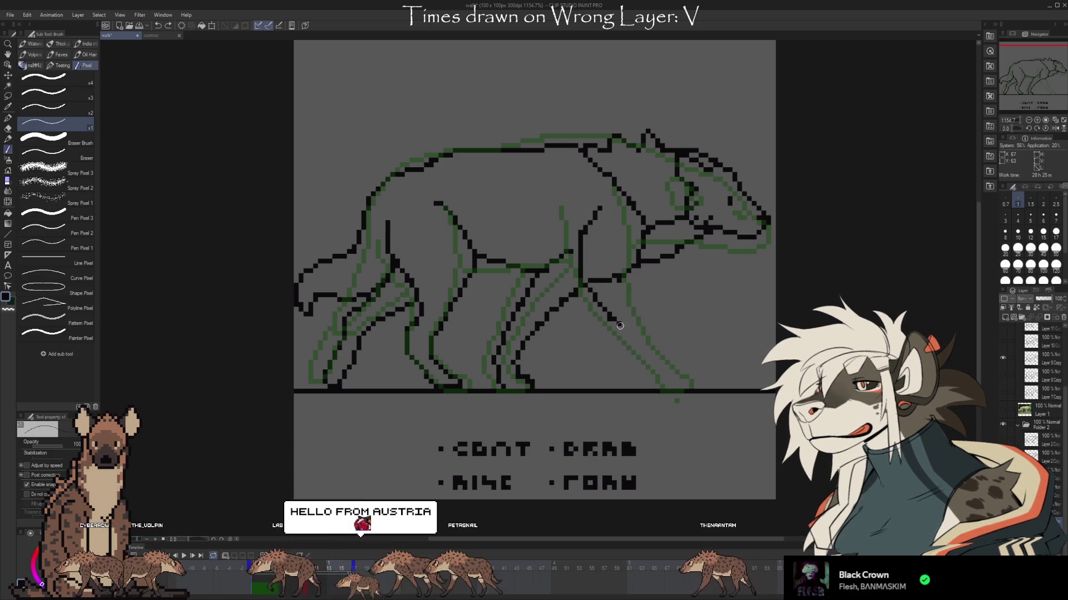
drag(582, 284, 668, 389)
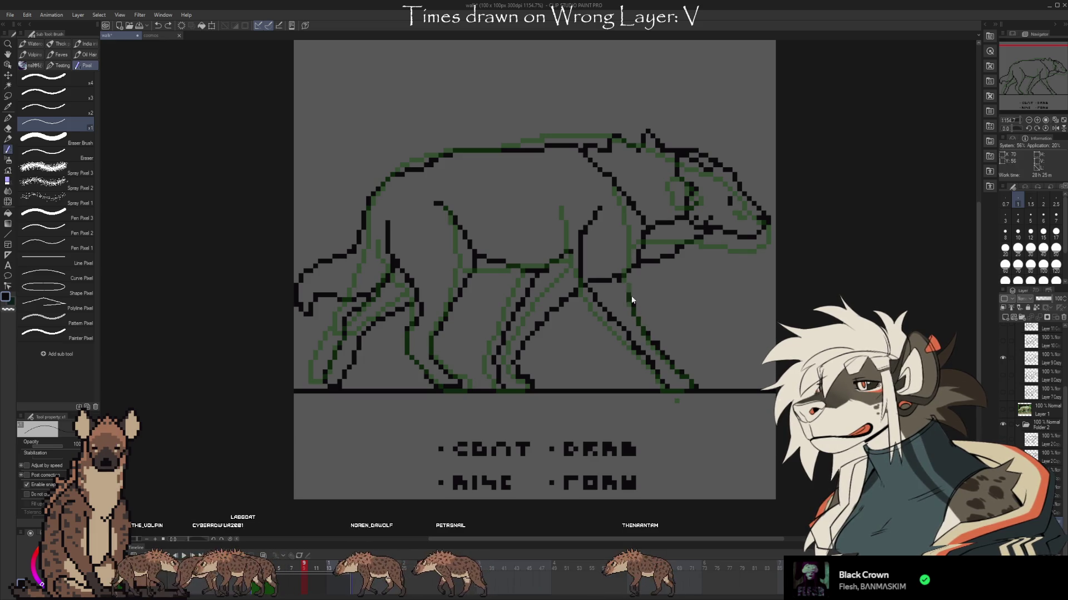
Touch up the leg pixels, alternating the 1px eraser and pixel pen
key(e)
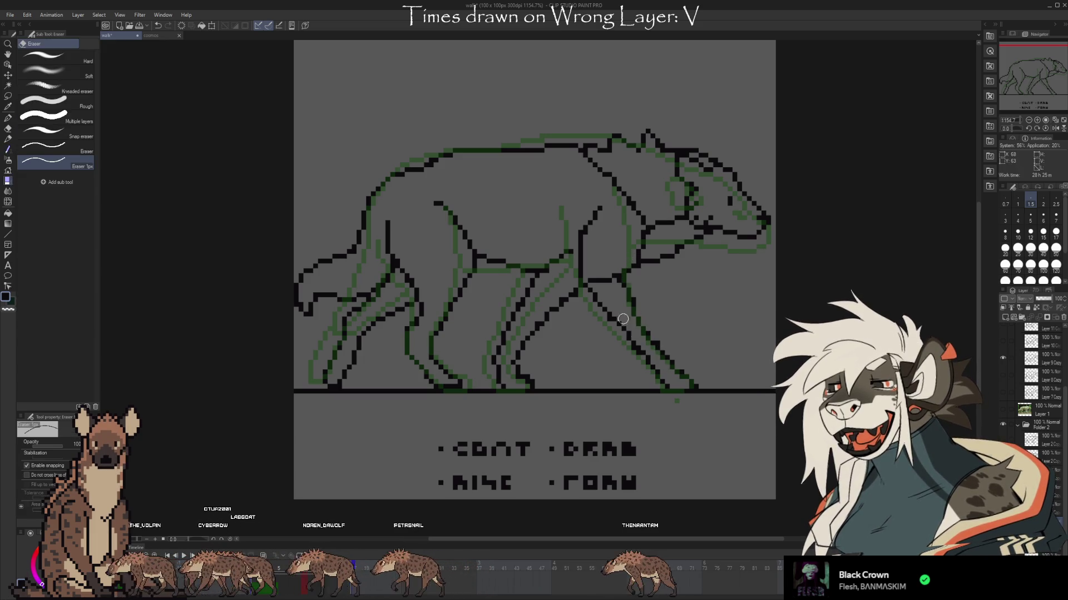
key(b)
key(e)
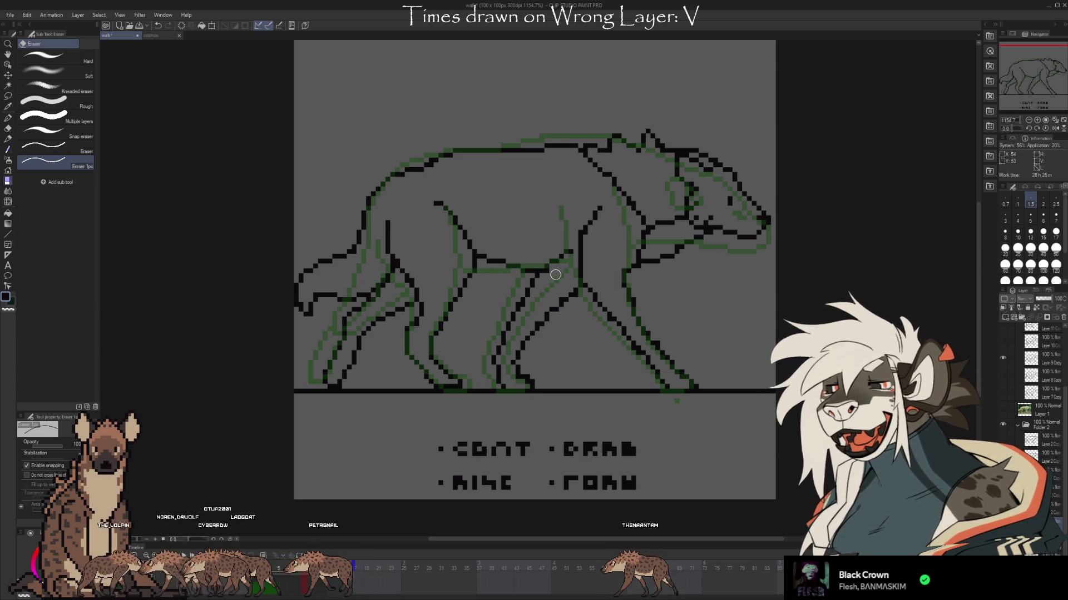
key(b)
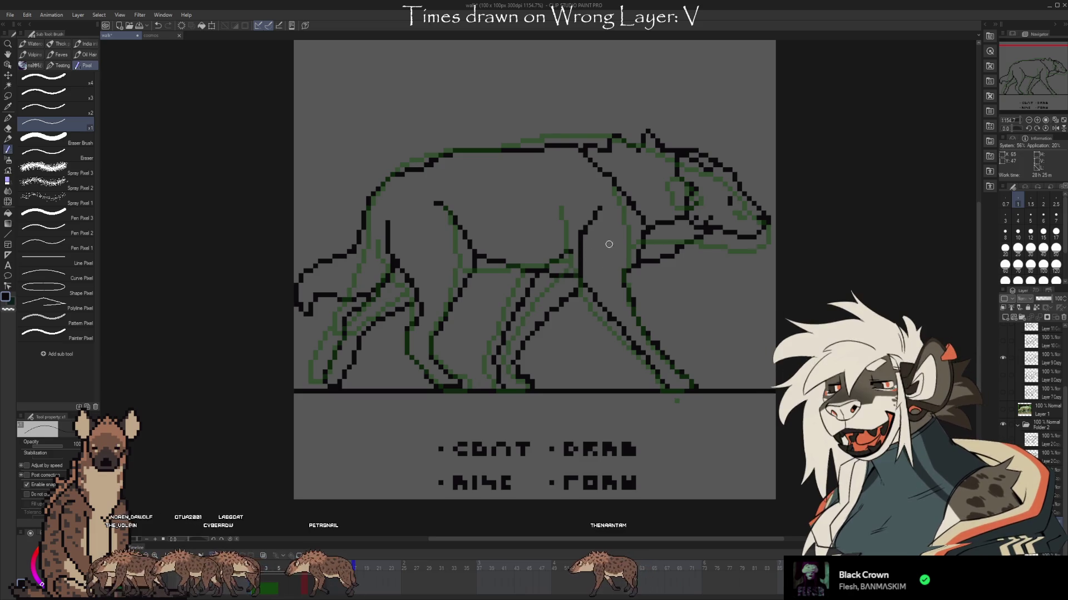
key(e)
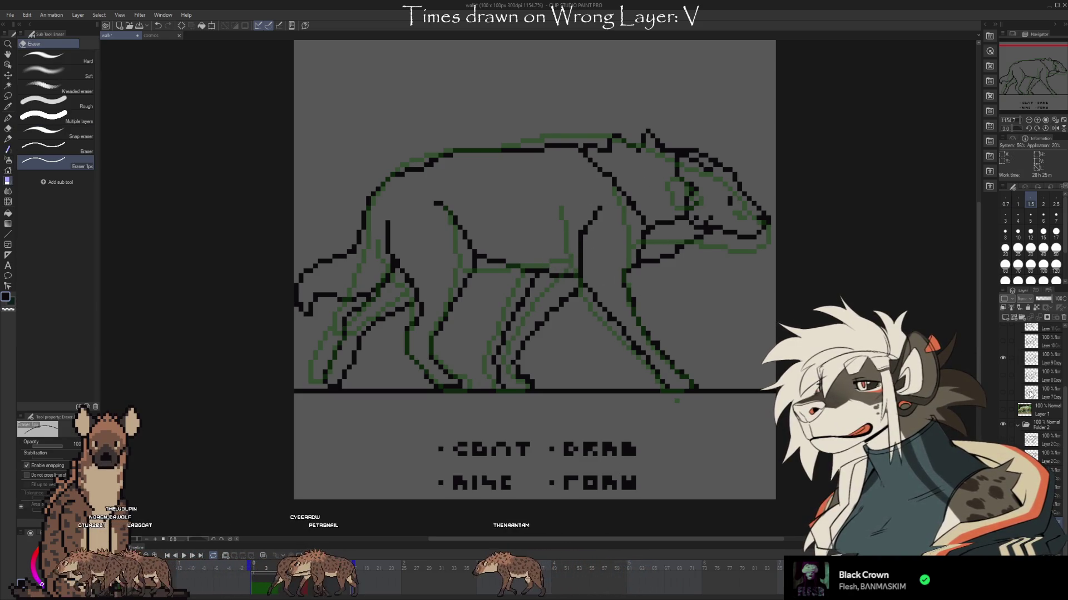
Hide the onion-skin guides, undo the duplicate set of front legs, and unlock the lineart layer
click(1003, 361)
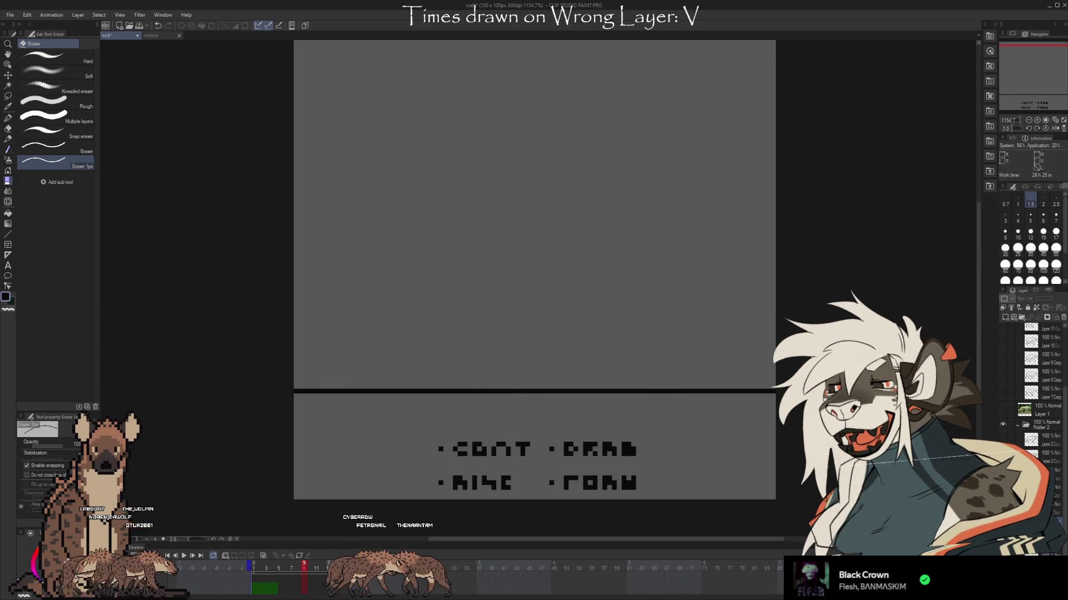
key(ctrl+z)
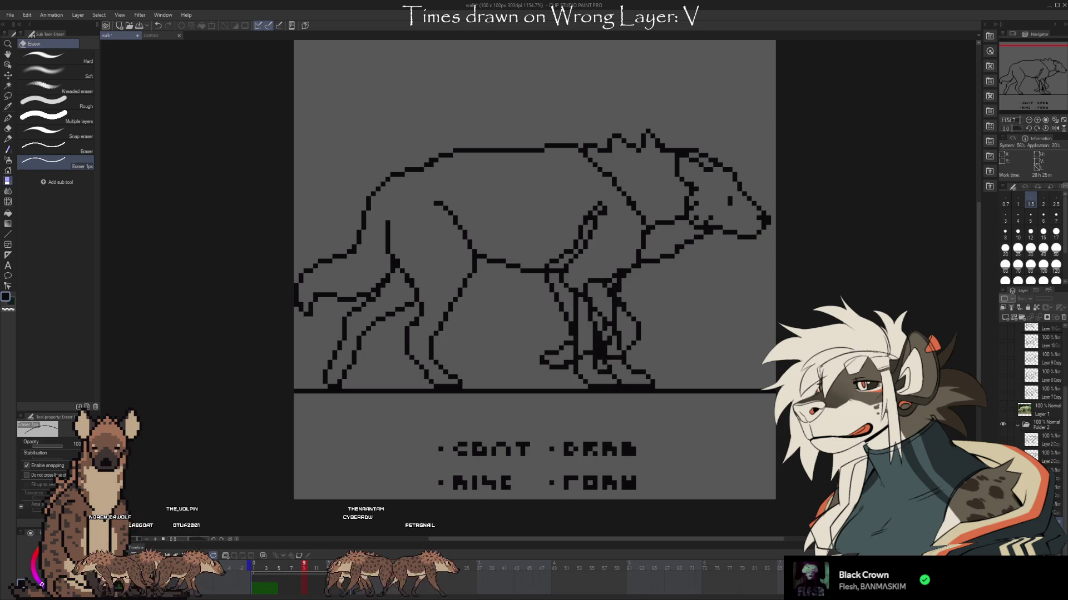
key(ctrl+z)
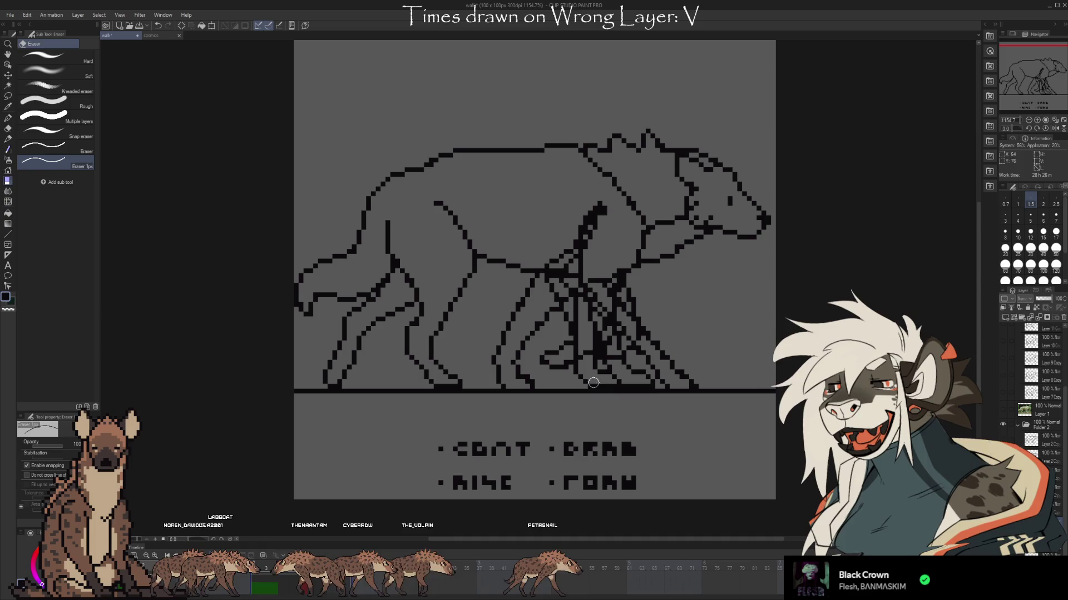
key(Delete)
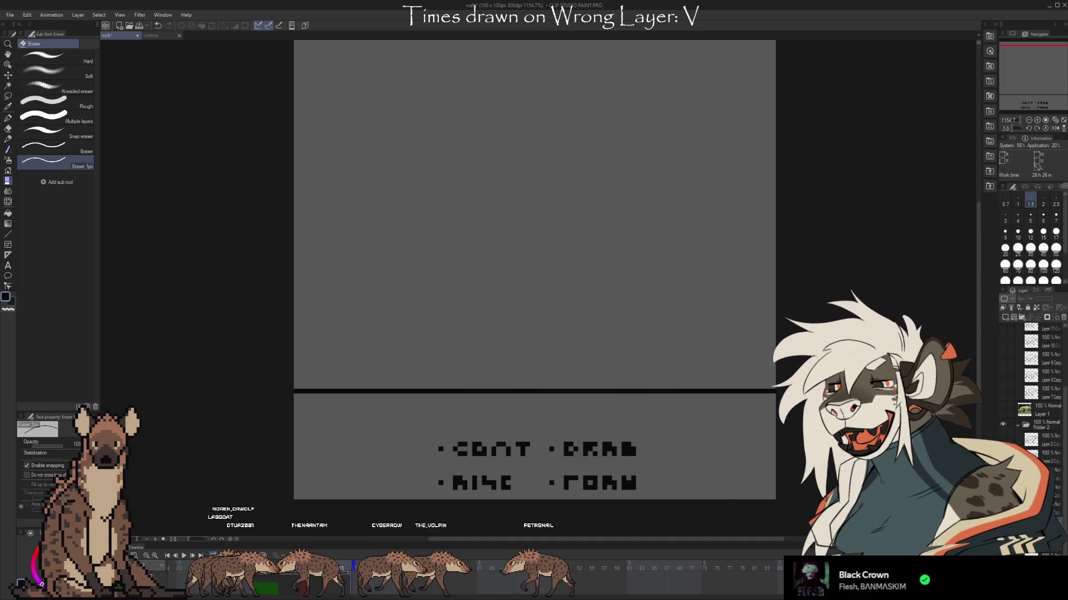
key(ctrl+z)
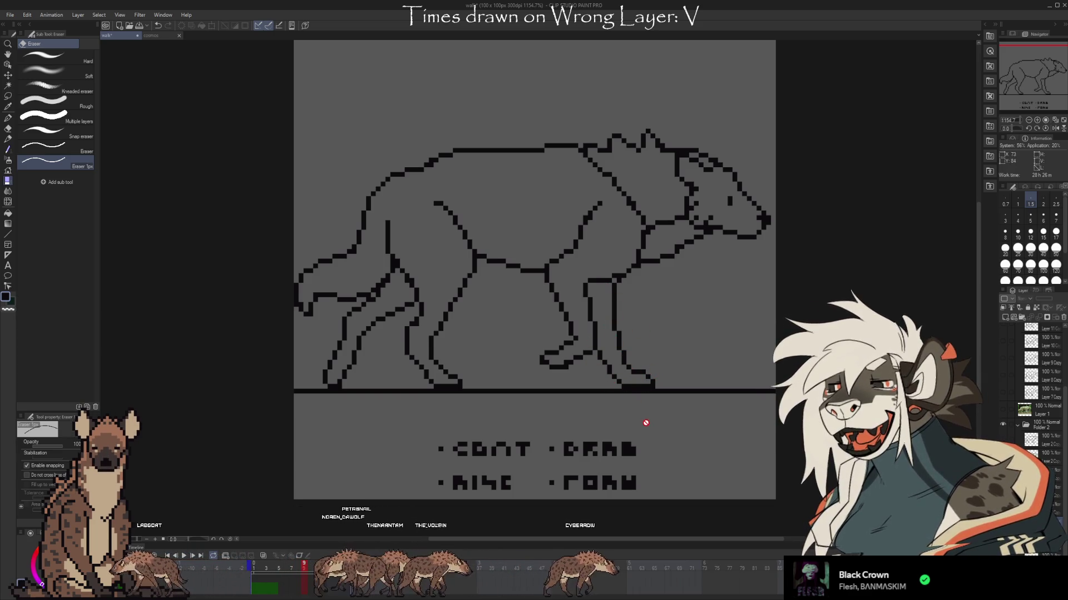
click(1042, 473)
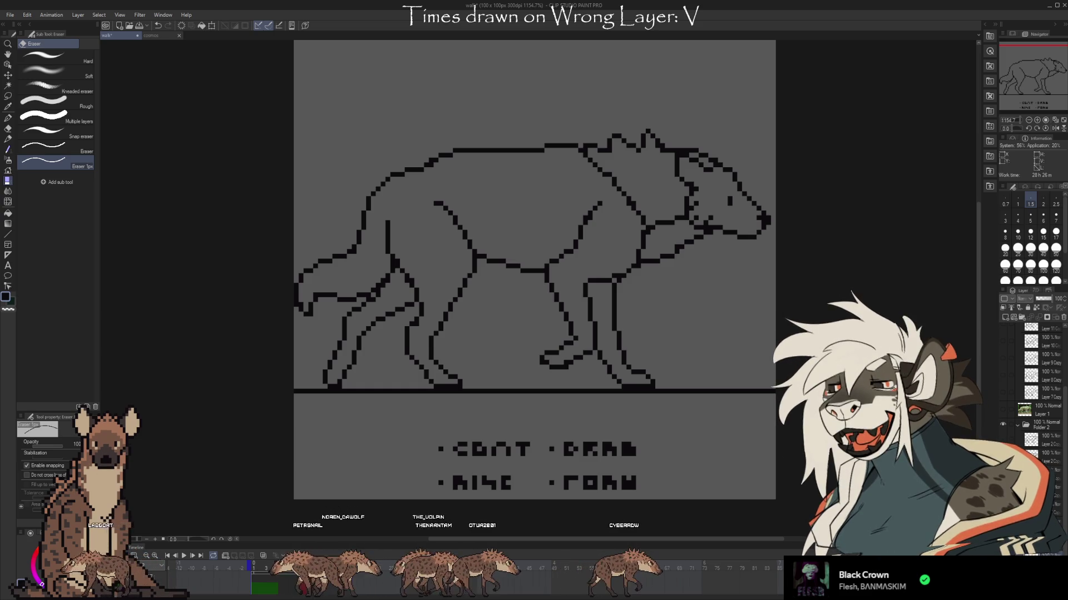
Step forward three animation frames to review the front legs
key(Right)
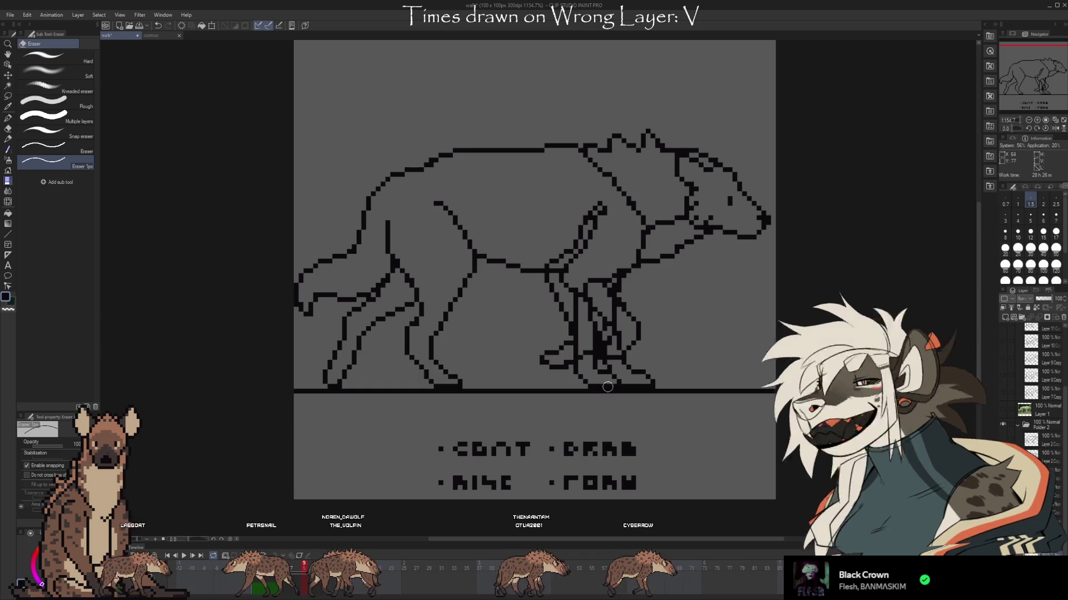
key(Right)
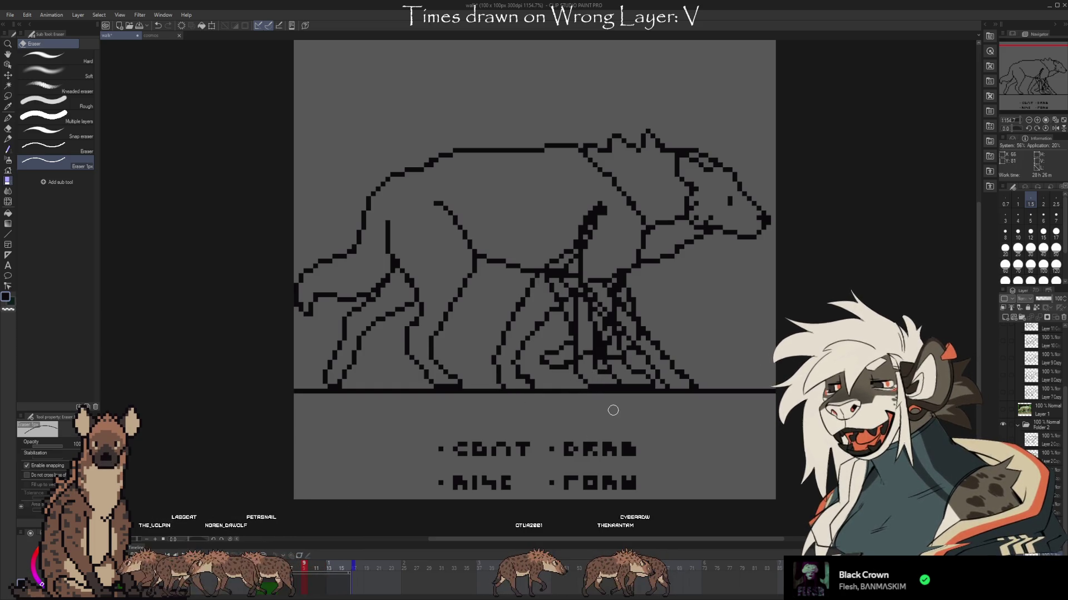
key(Right)
key(Right)
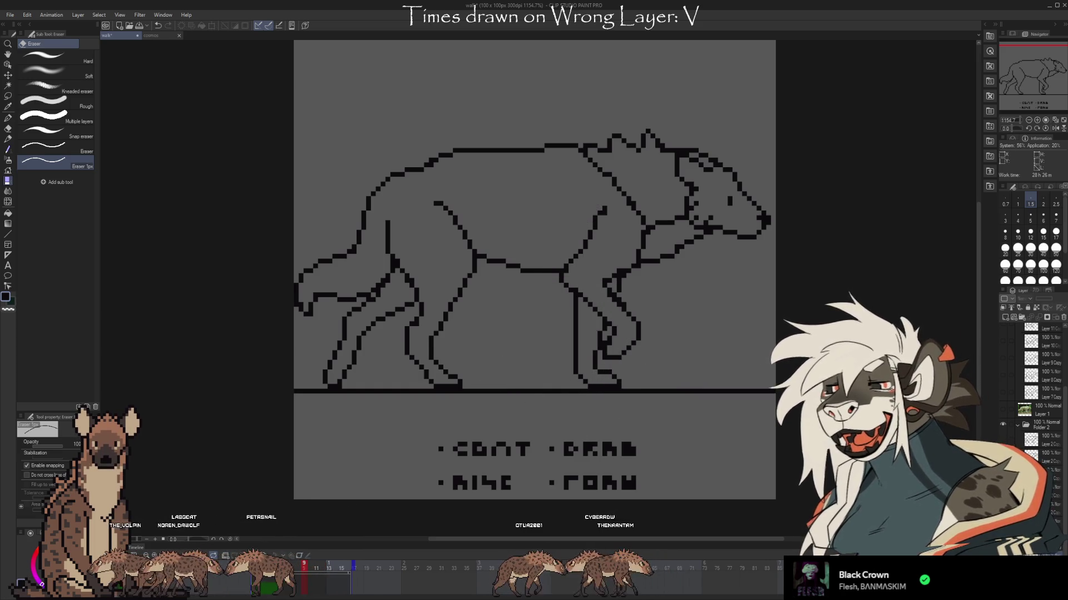
click(8, 96)
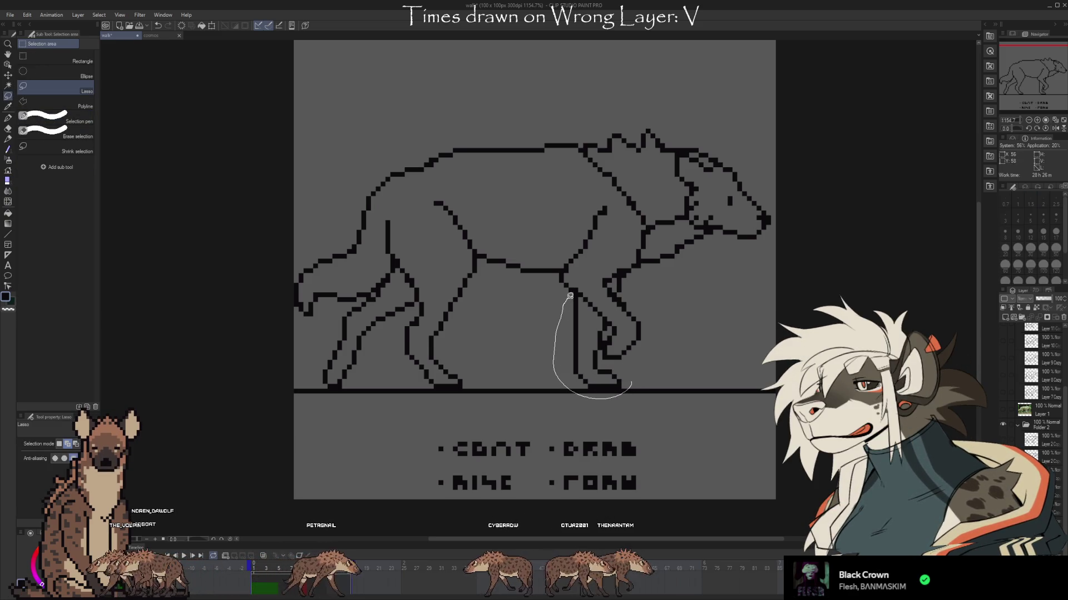
Lasso the planted front leg, move it a few pixels left, commit, and deselect
drag(585, 302, 632, 381)
key(ctrl+t)
key(Left)
key(Left)
key(Left)
key(Left)
key(Return)
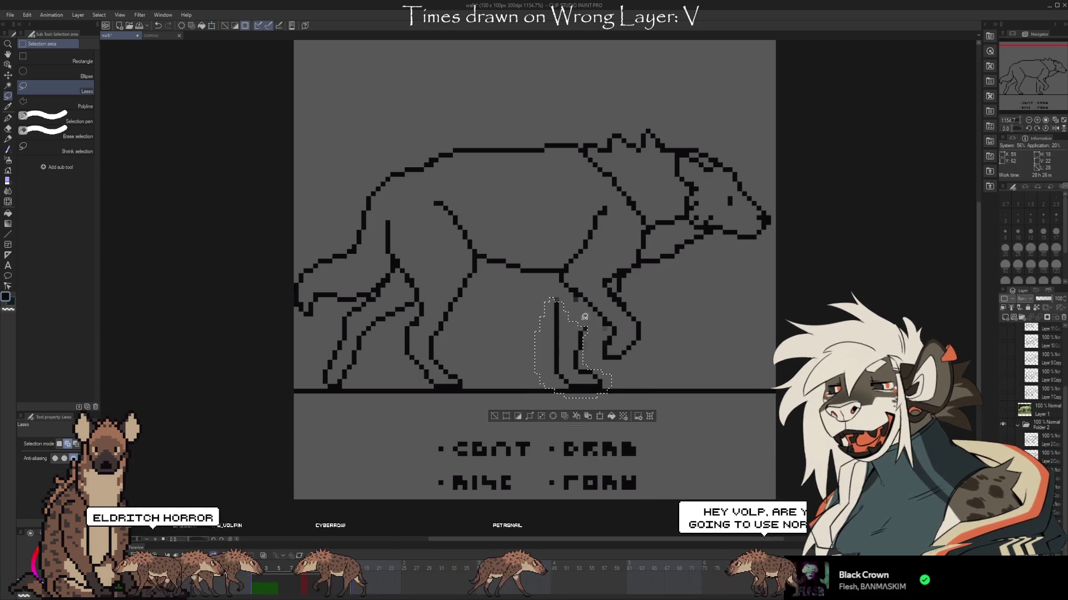
key(ctrl+d)
key(e)
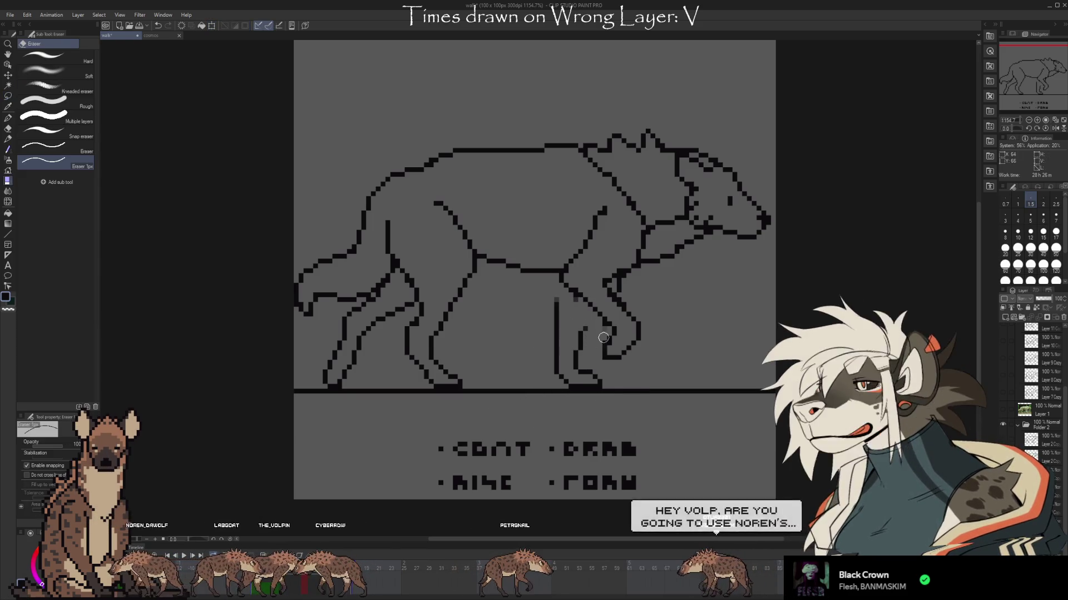
Shrink the eraser to 0.7 and extend the leg line up to the body
key(bracketleft)
key(bracketleft)
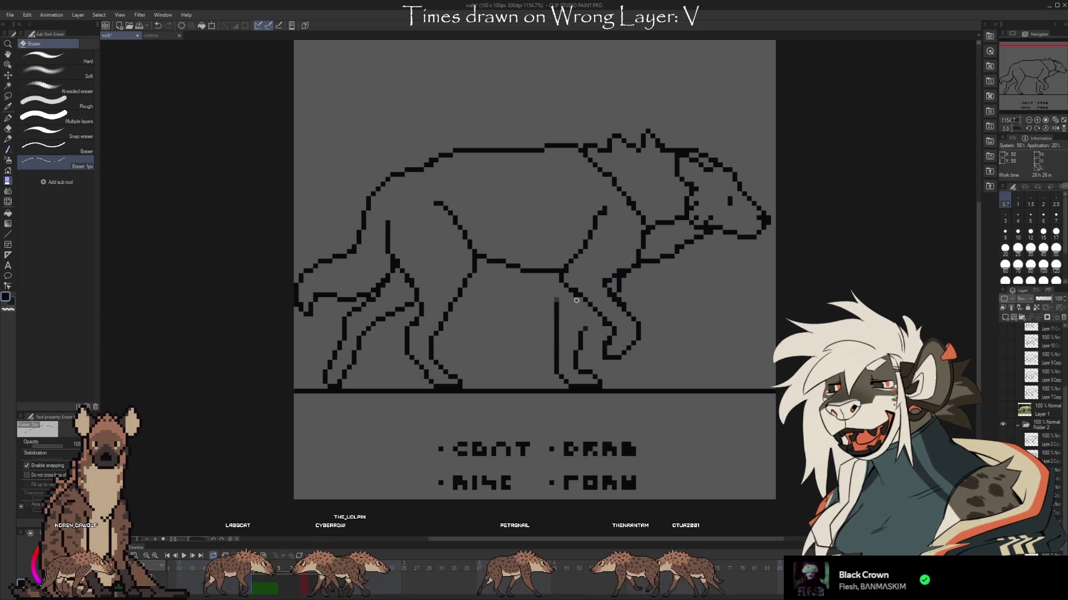
key(b)
drag(556, 308, 561, 293)
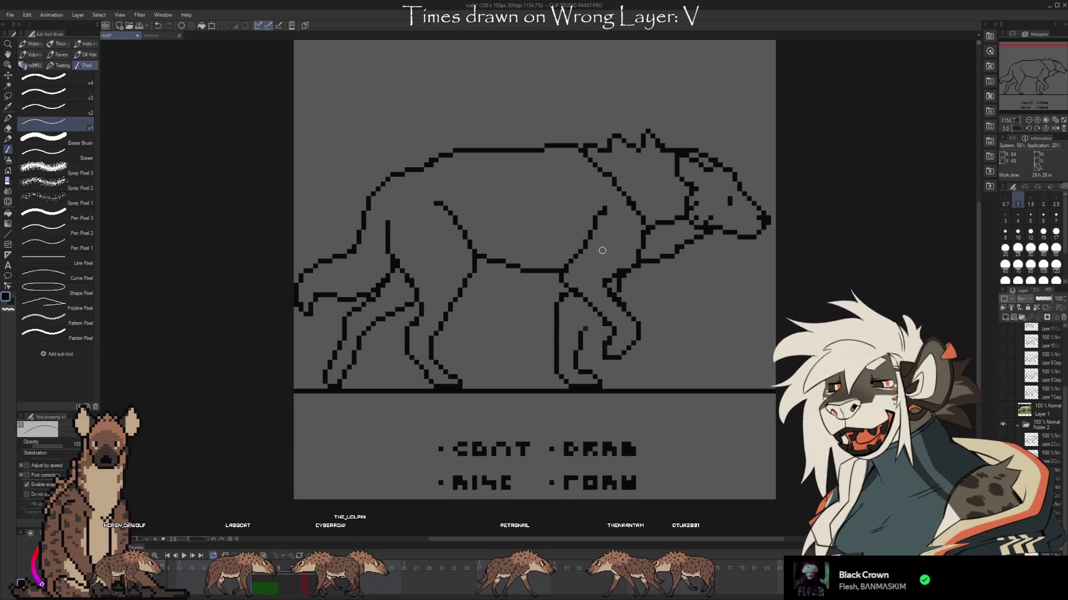
Erase the top of the vertical leg line, try a diagonal leg, then undo to the earlier pose
key(e)
mouse_move(554, 334)
mouse_down()
mouse_move(555, 349)
mouse_move(600, 318)
mouse_move(558, 349)
mouse_move(578, 298)
mouse_up()
key(b)
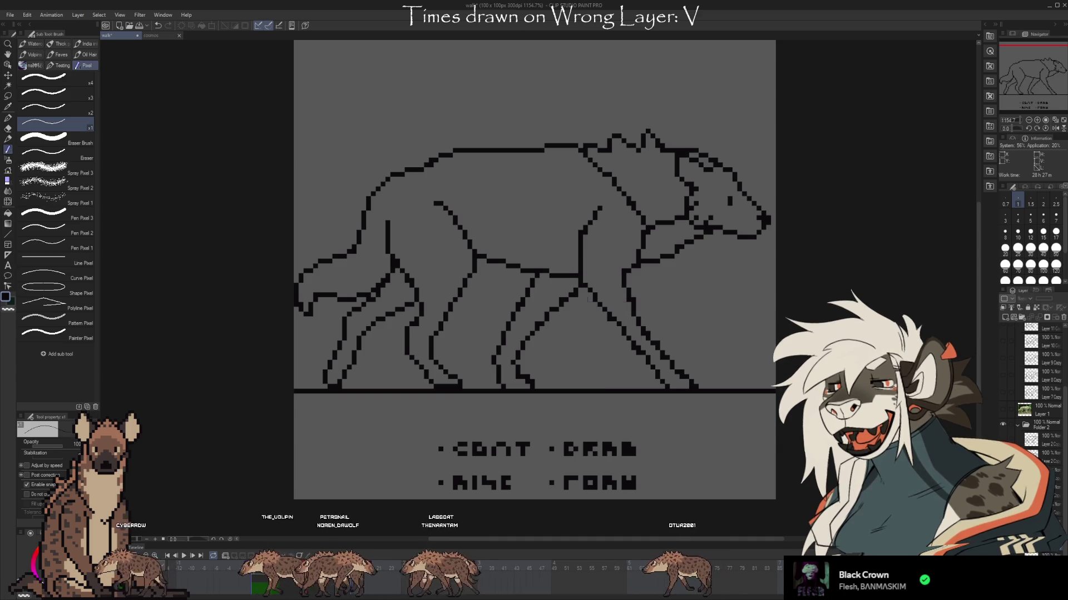
key(ctrl+z)
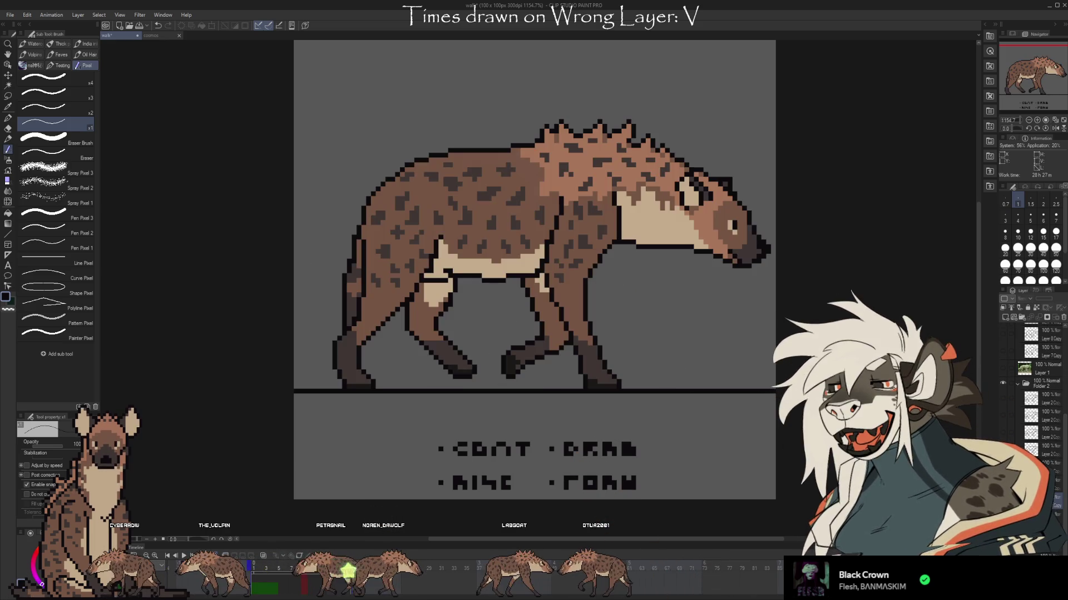
Play and stop the walk cycle, hide the hyena drawing, then bring it back
click(184, 555)
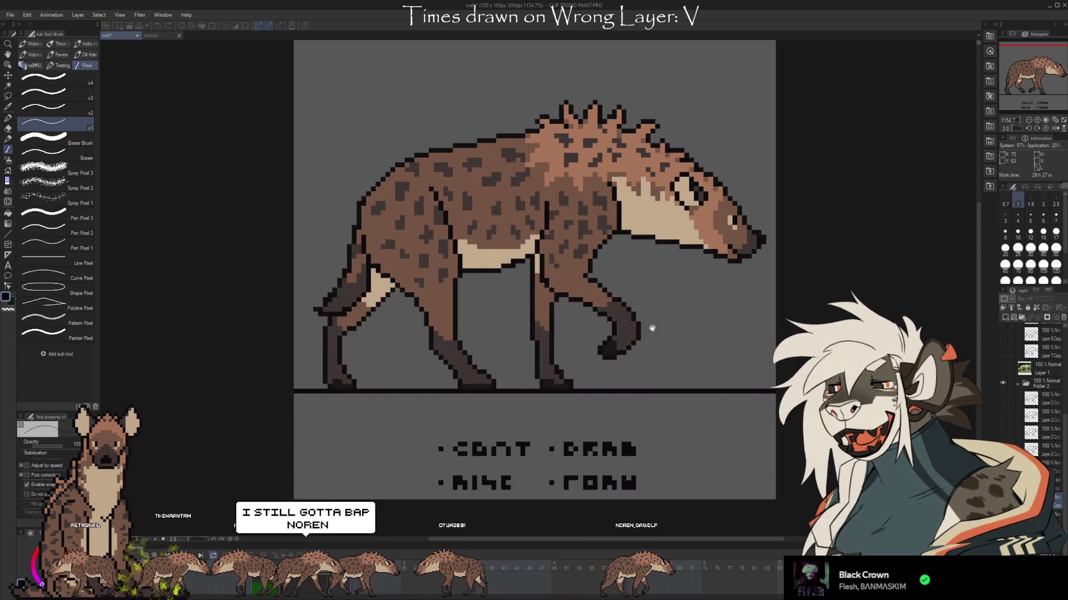
click(196, 576)
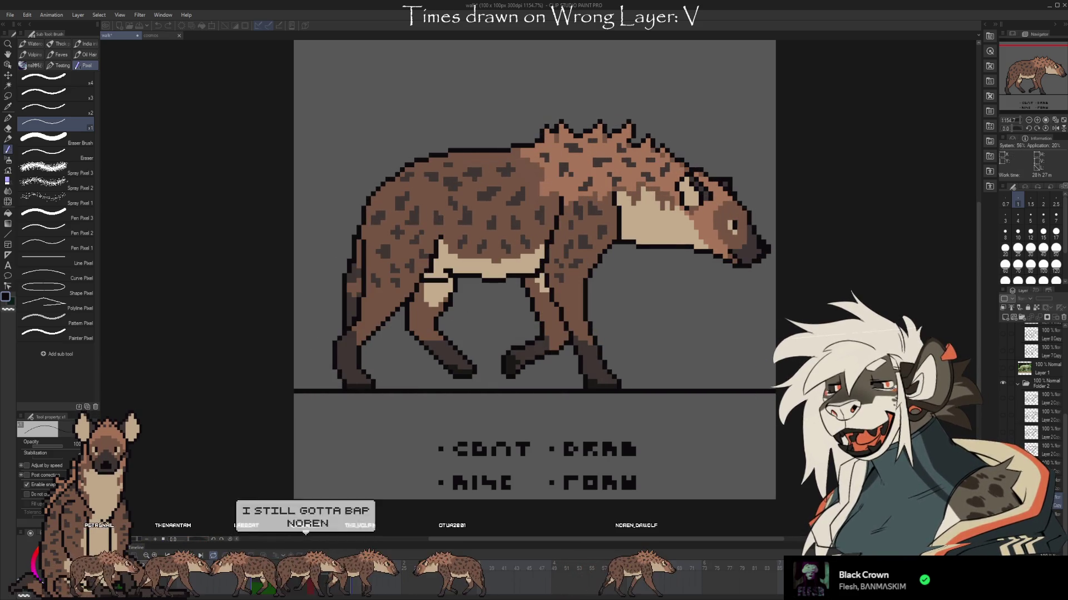
click(196, 576)
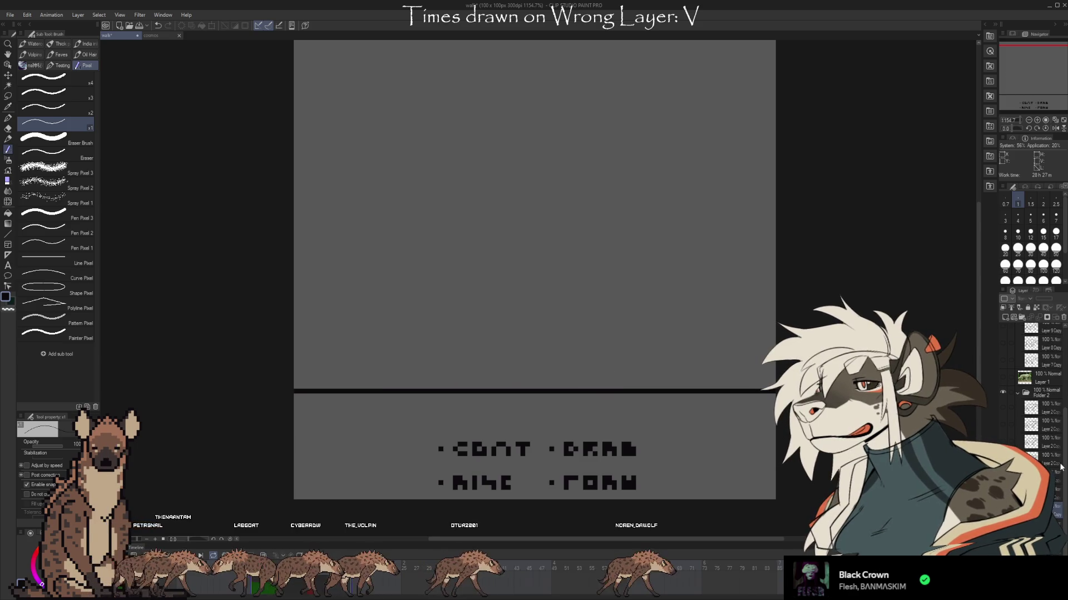
key(ctrl+z)
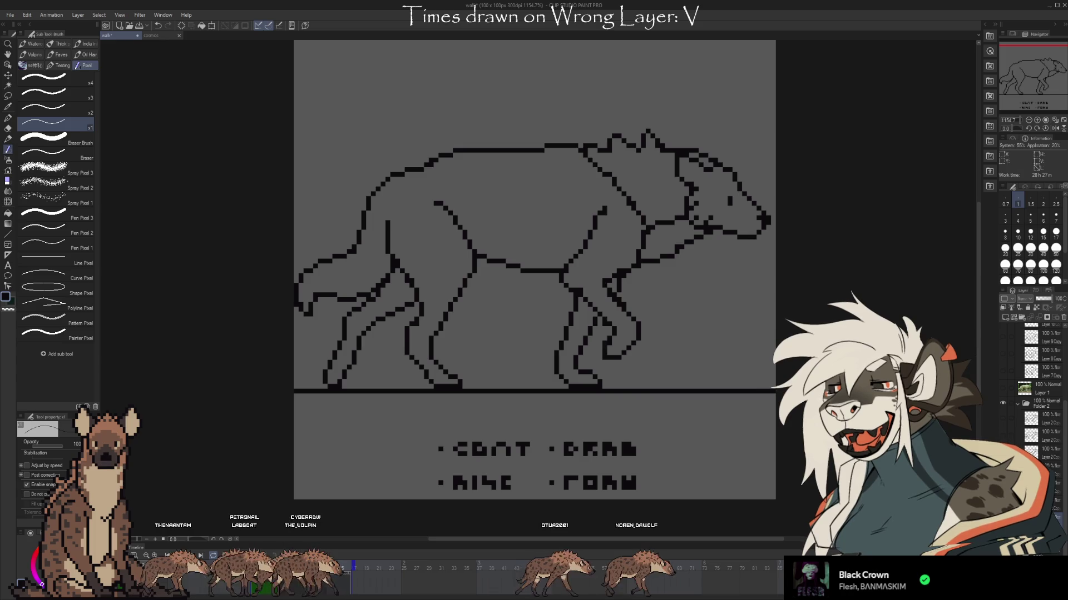
Step through undo history comparing leg versions, keeping the redrawn front legs
key(ctrl+z)
key(ctrl+z)
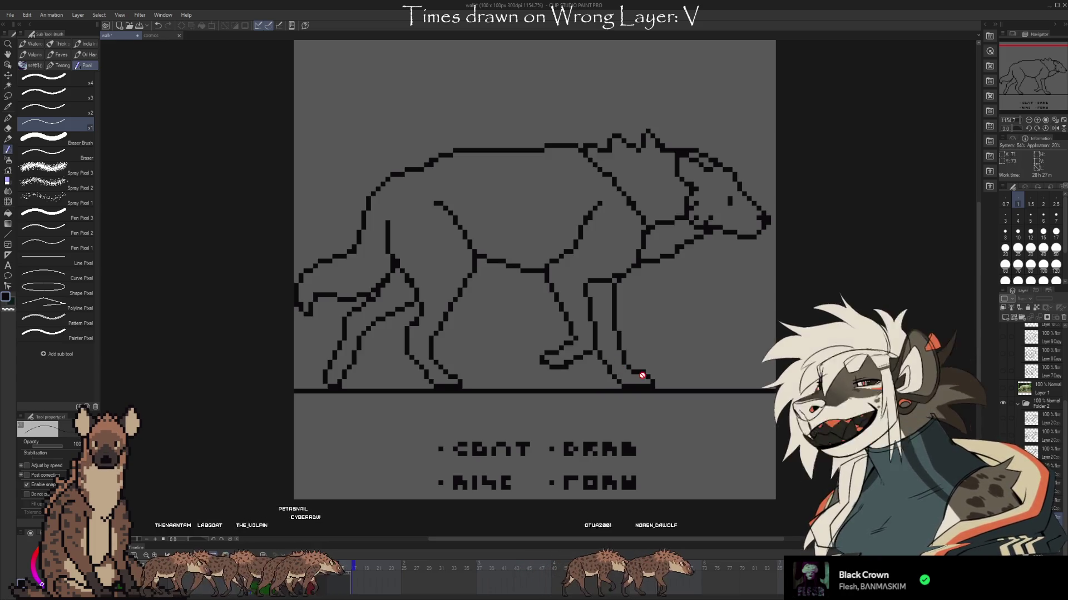
key(ctrl+z)
key(ctrl+z)
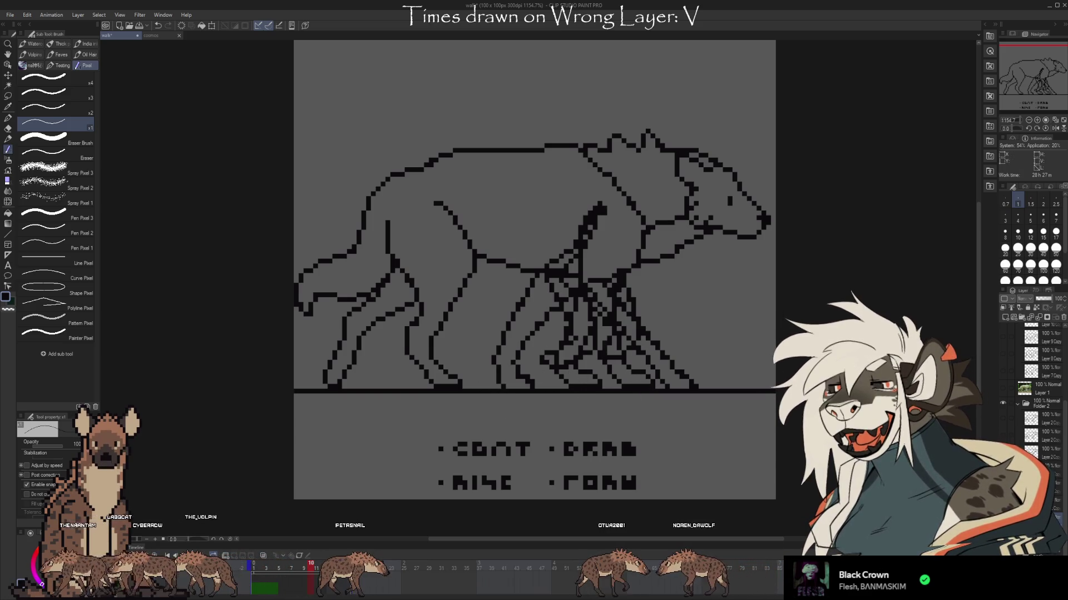
key(ctrl+z)
key(ctrl+z)
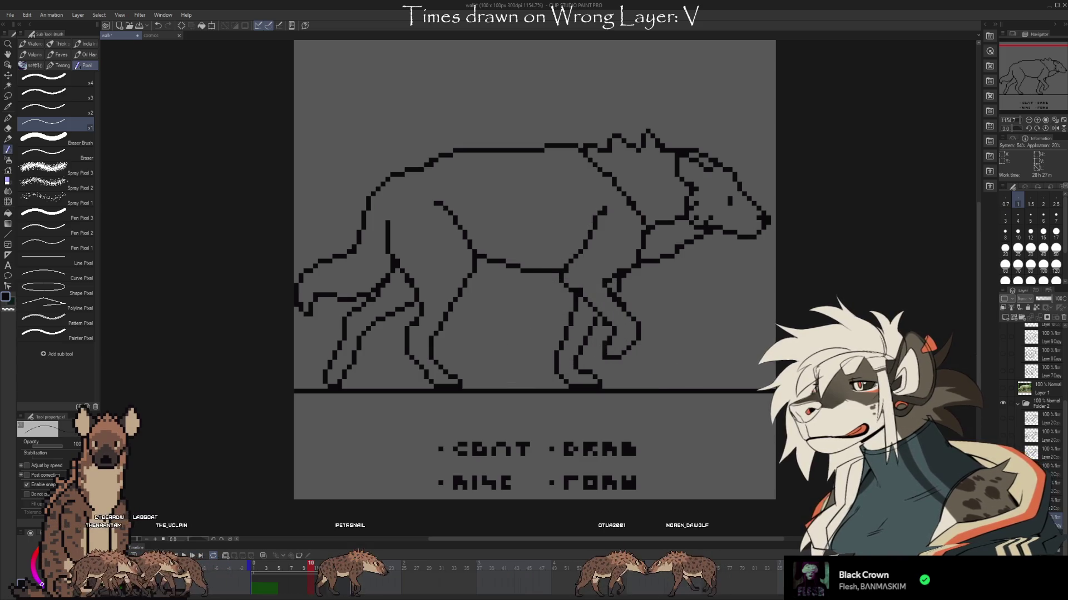
key(ctrl+z)
key(ctrl+z)
key(e)
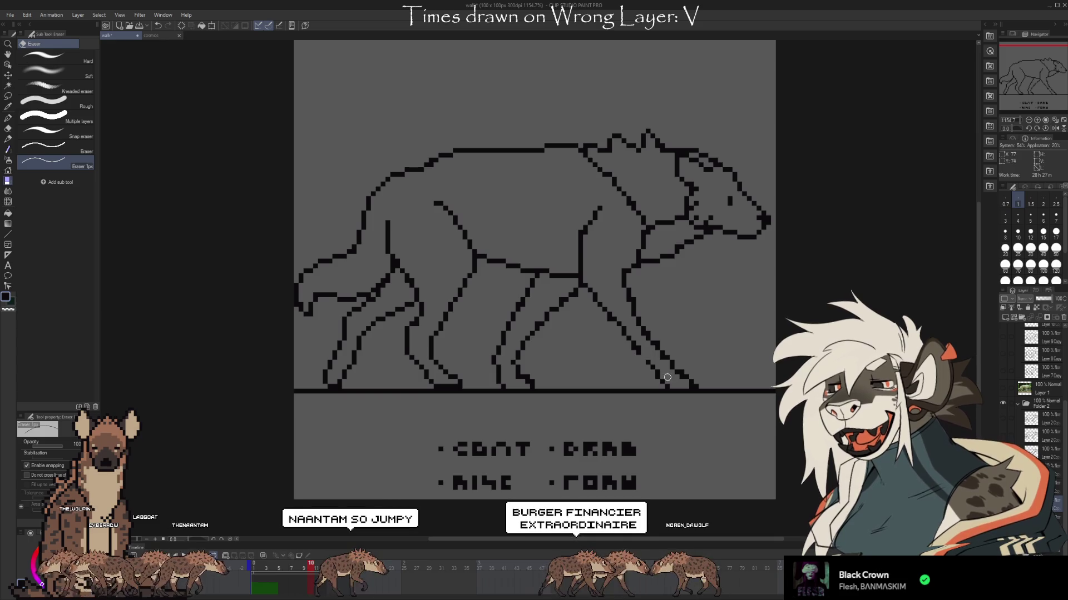
Erase stray front-leg pixels and draw a new diagonal pixel line along the leg
click(627, 340)
key(b)
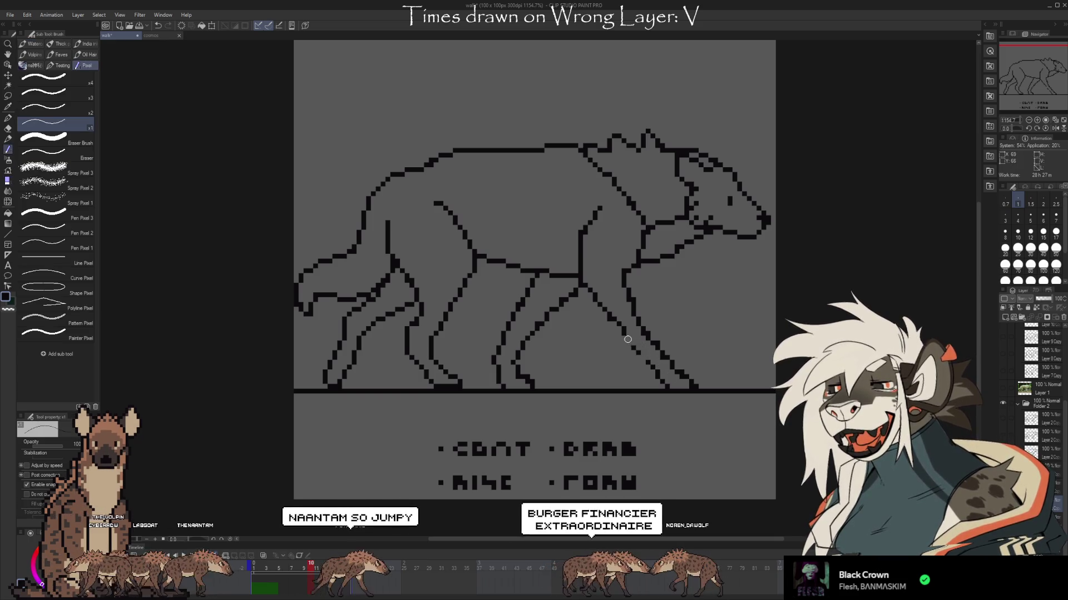
drag(644, 352, 660, 373)
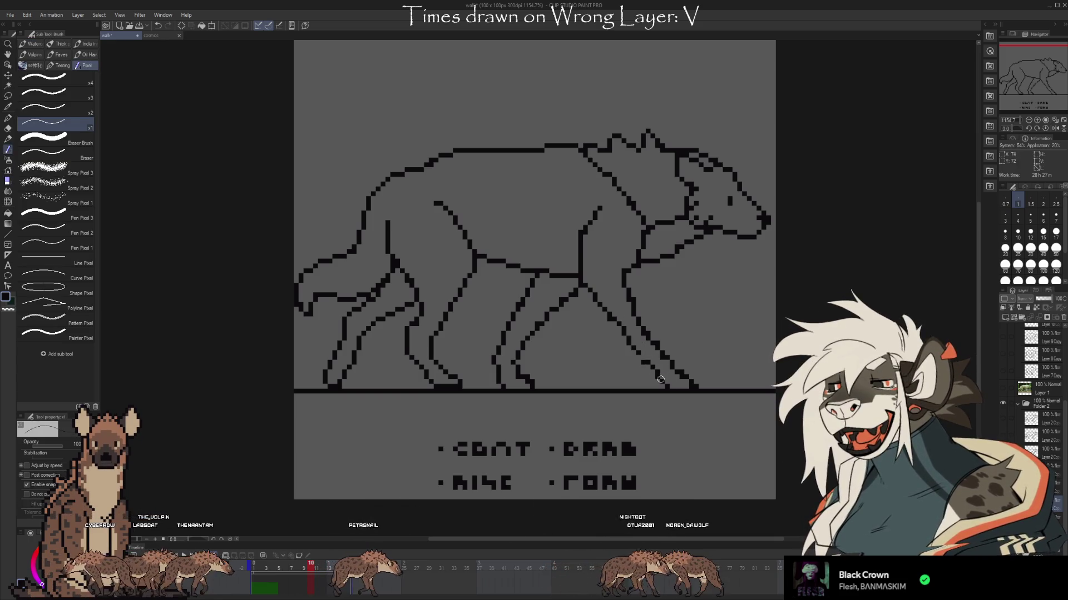
key(e)
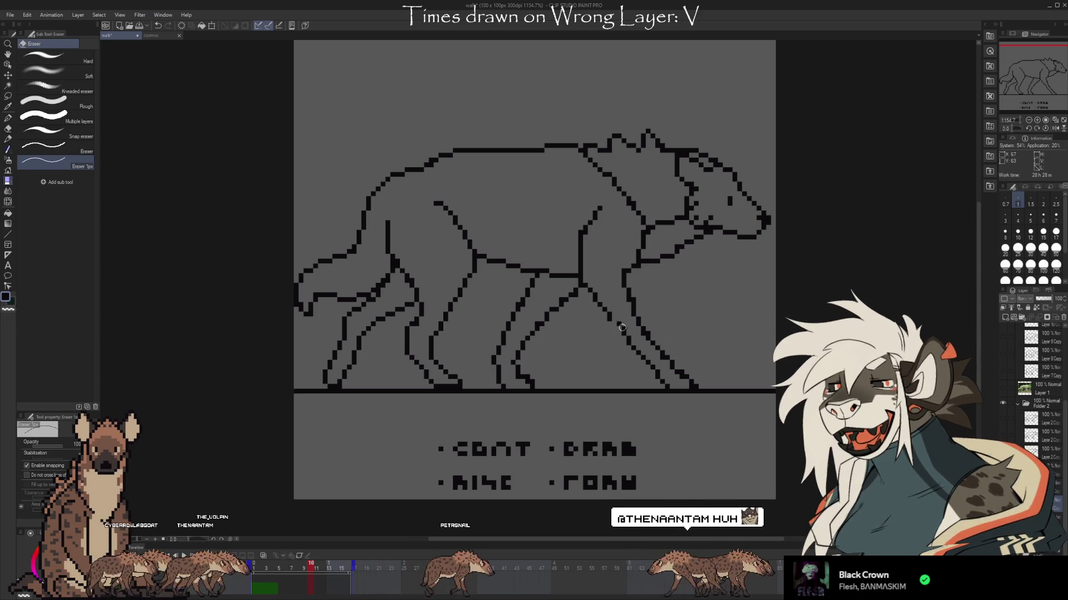
key(b)
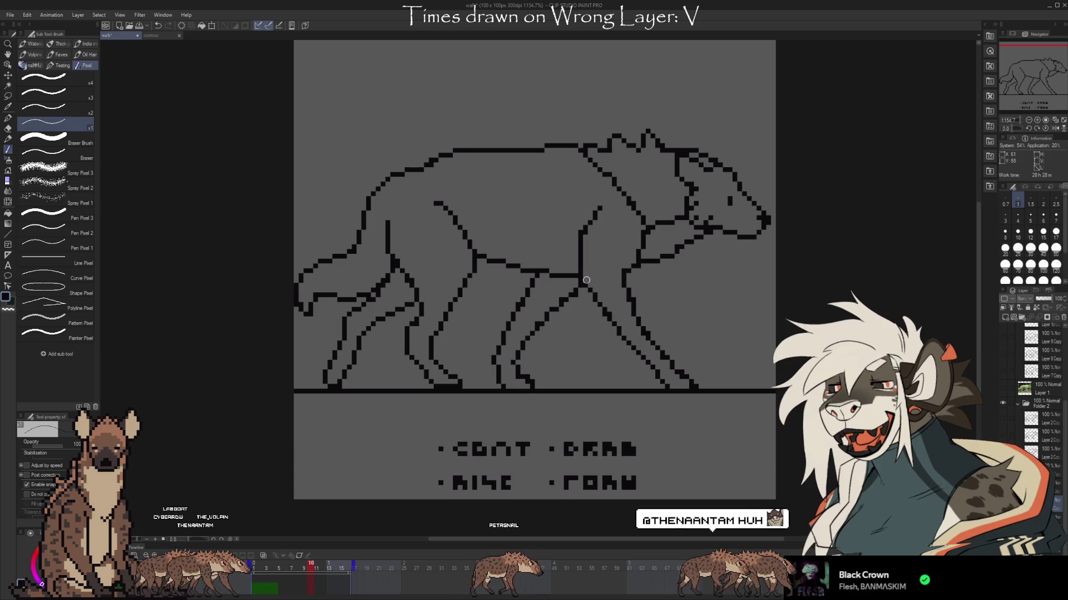
key(e)
key(b)
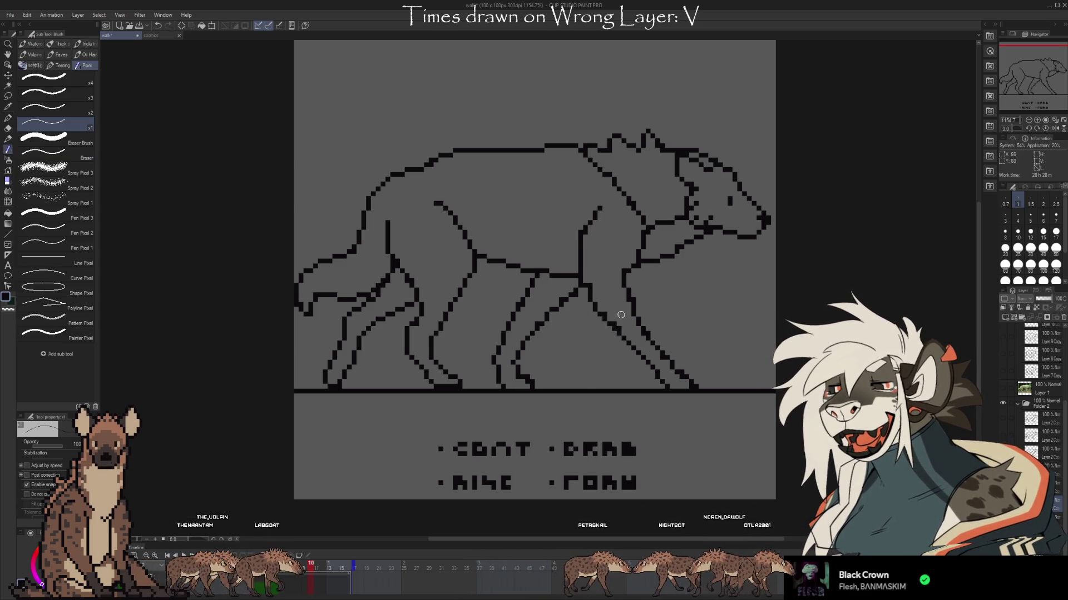
key(e)
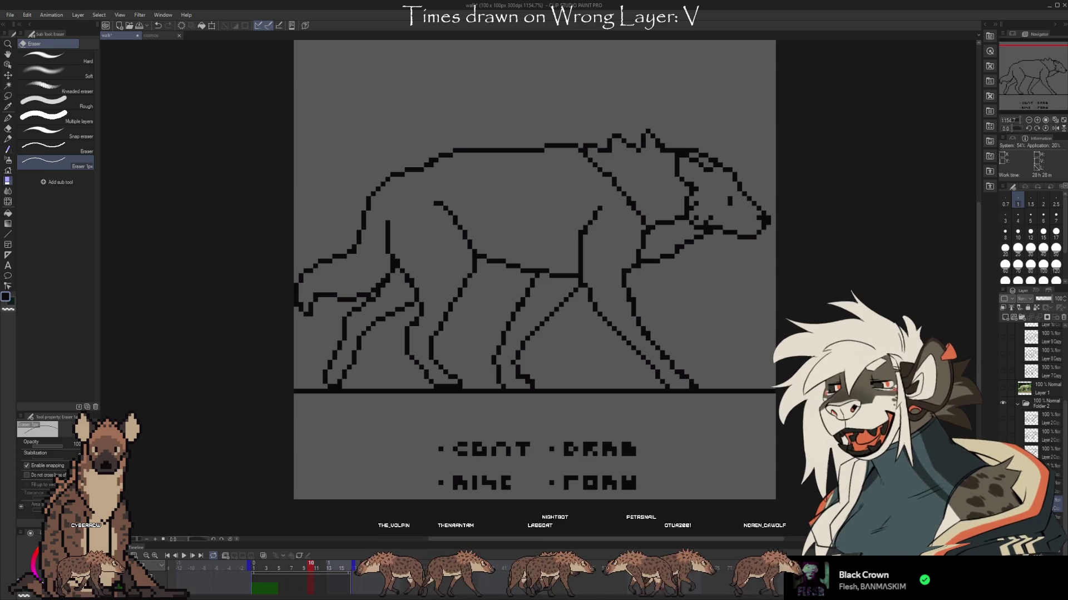
Hide Folder 2 so only the ground line remains without the hyena lineart
click(1003, 403)
scroll(1031, 389, up, 5)
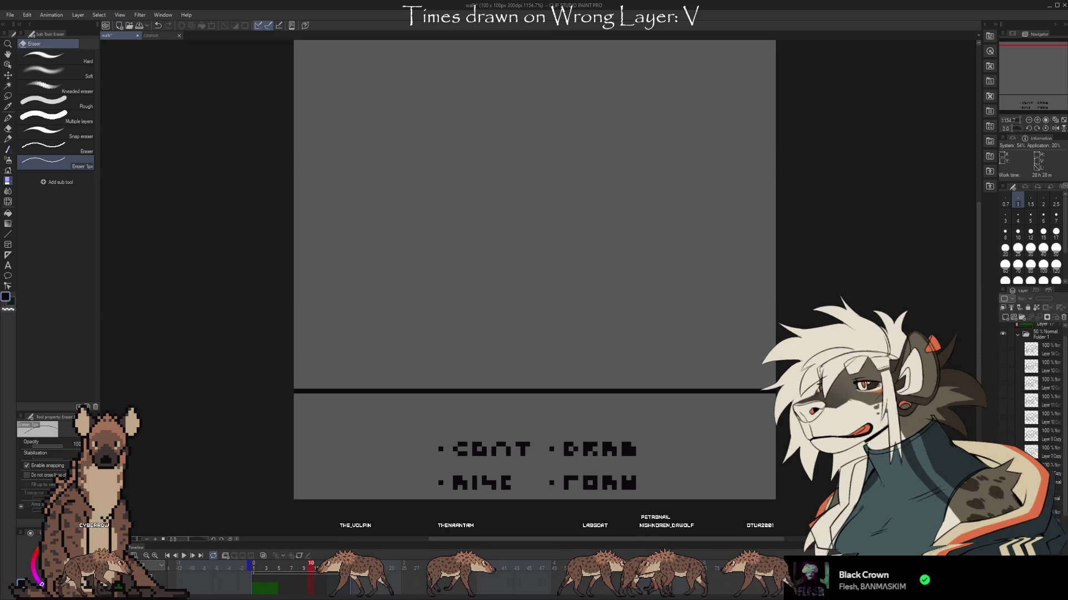
click(1003, 346)
click(1002, 463)
click(1002, 447)
click(1002, 429)
click(1002, 412)
click(1002, 395)
click(1003, 378)
click(1003, 360)
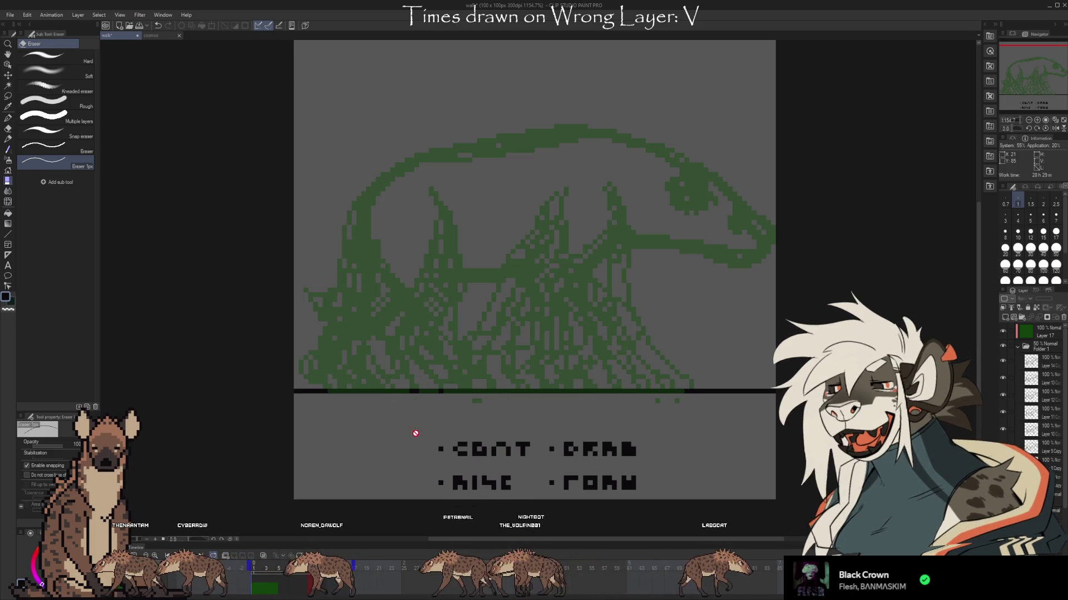
click(1002, 361)
drag(1004, 375, 1001, 442)
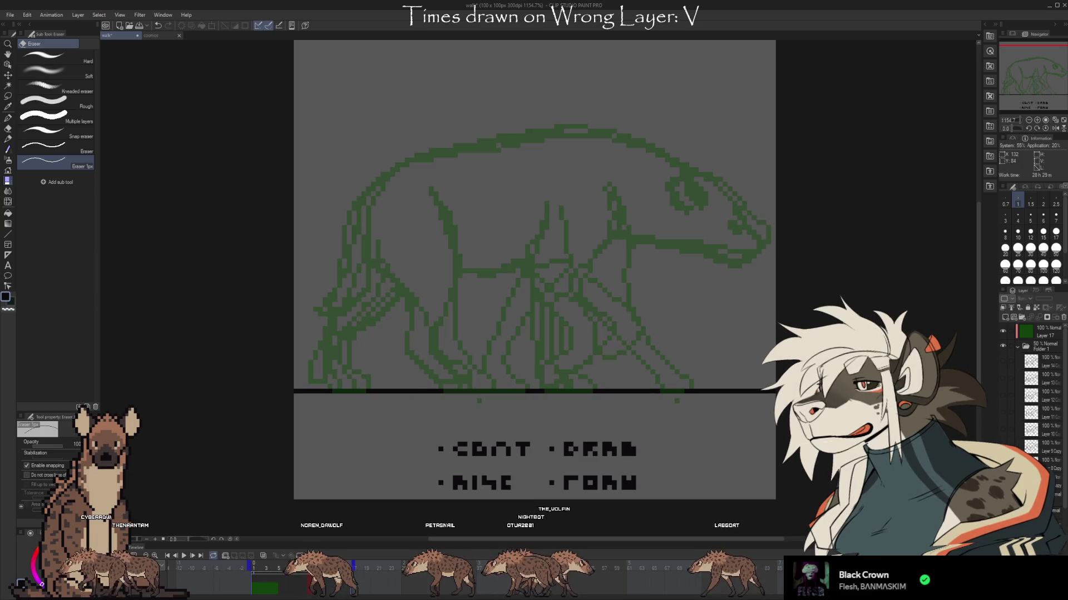
drag(1001, 415, 1001, 495)
scroll(1011, 392, down, 3)
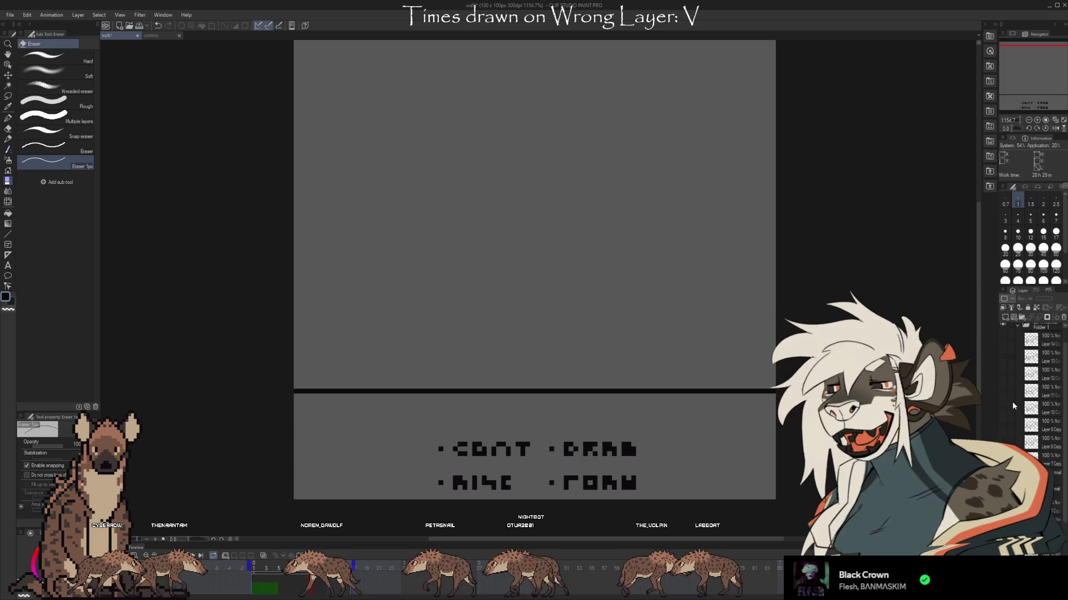
click(1003, 425)
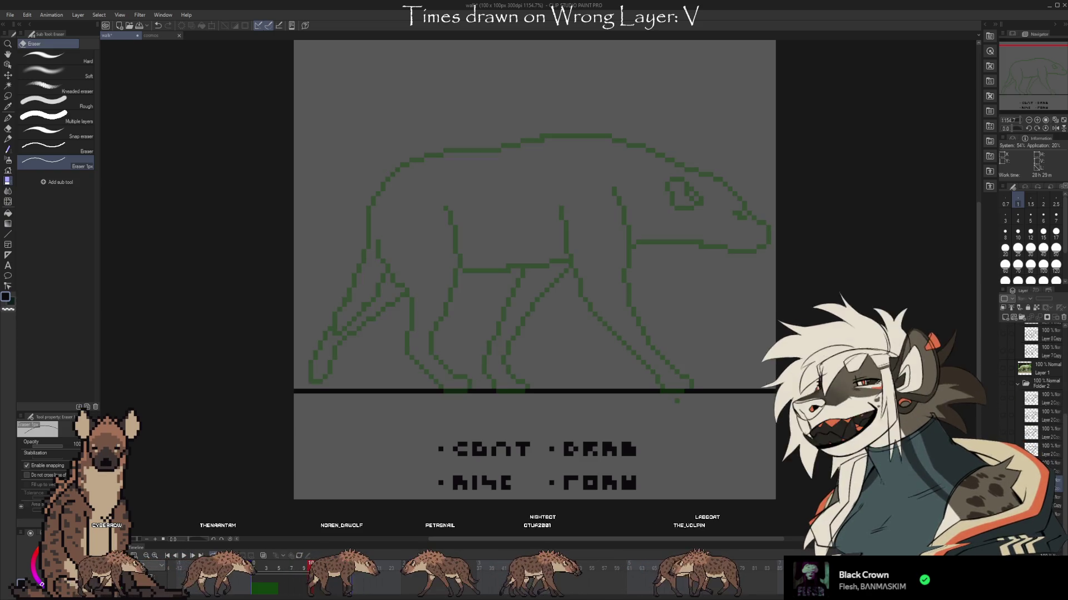
Show the black lineart over the green sketch and draw two black leg strokes
click(1004, 383)
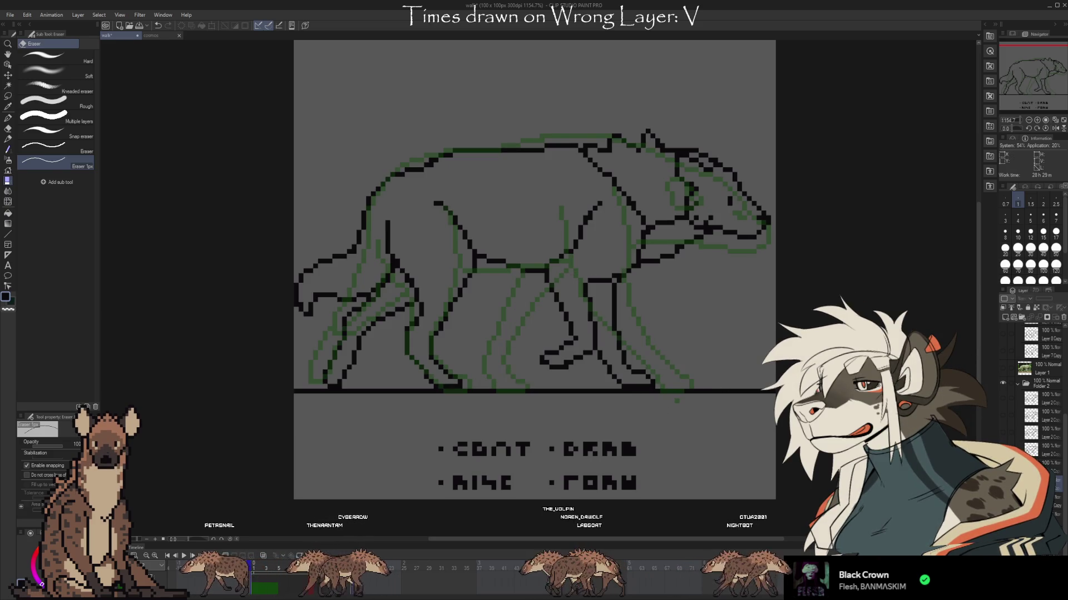
drag(601, 207, 556, 384)
drag(534, 278, 517, 383)
Delete the lineart to compare against the green sketch, then undo to restore it
key(Delete)
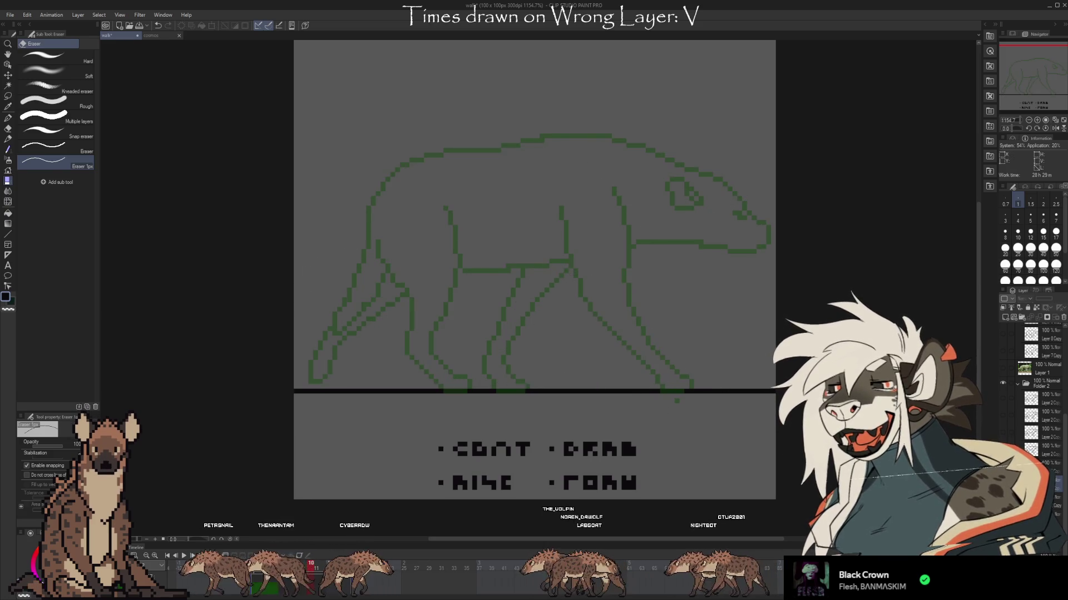
key(ctrl+z)
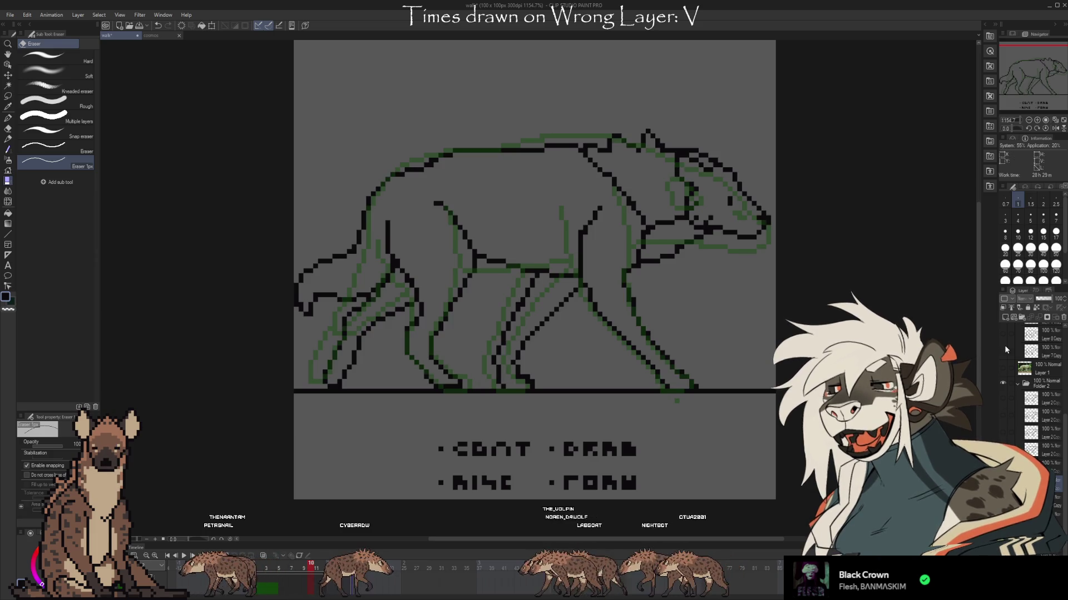
scroll(1003, 355, up, 2)
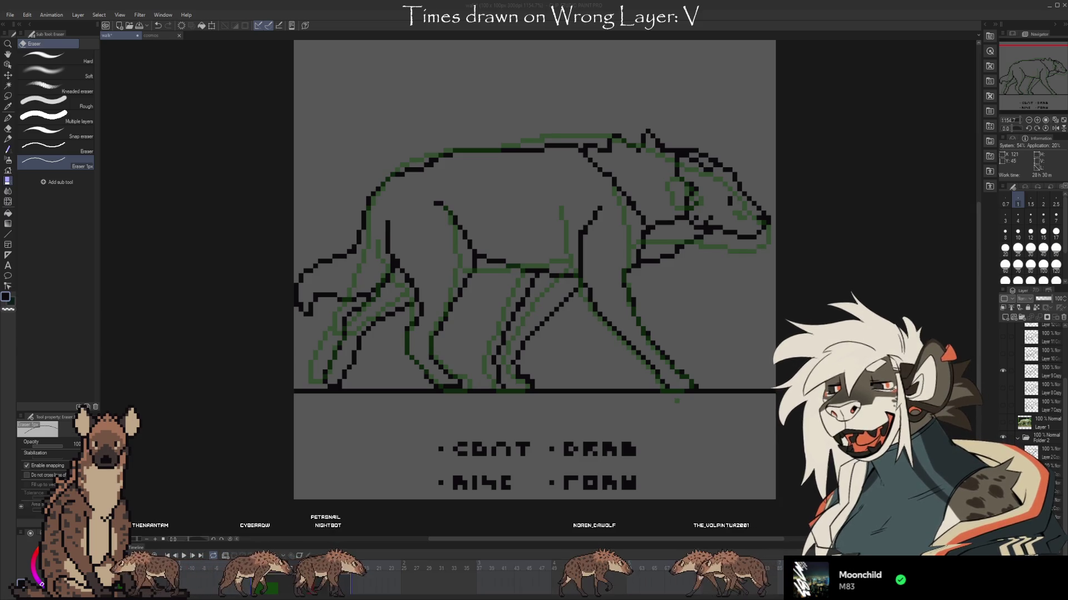
scroll(784, 228, up, 1)
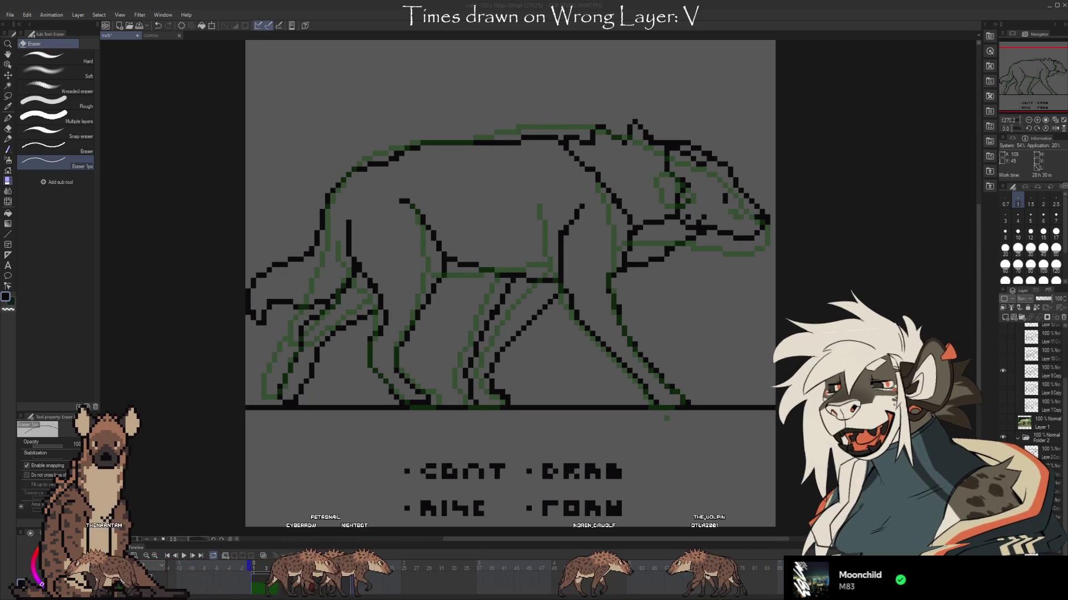
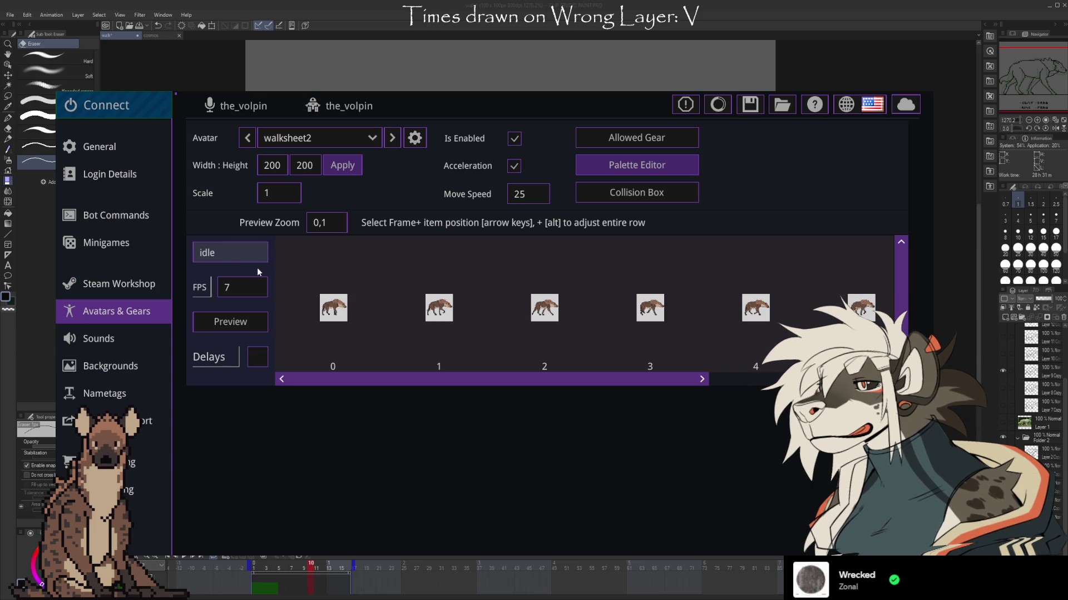
Pick the idle animation for the walksheet2 avatar and return to the drawing canvas
click(243, 258)
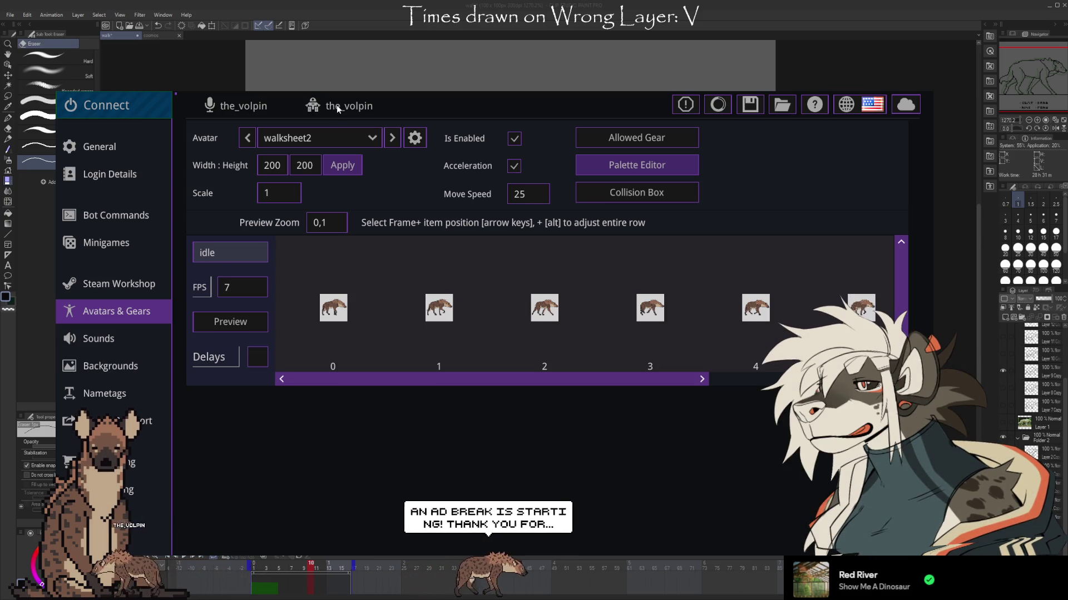
key(alt+Tab)
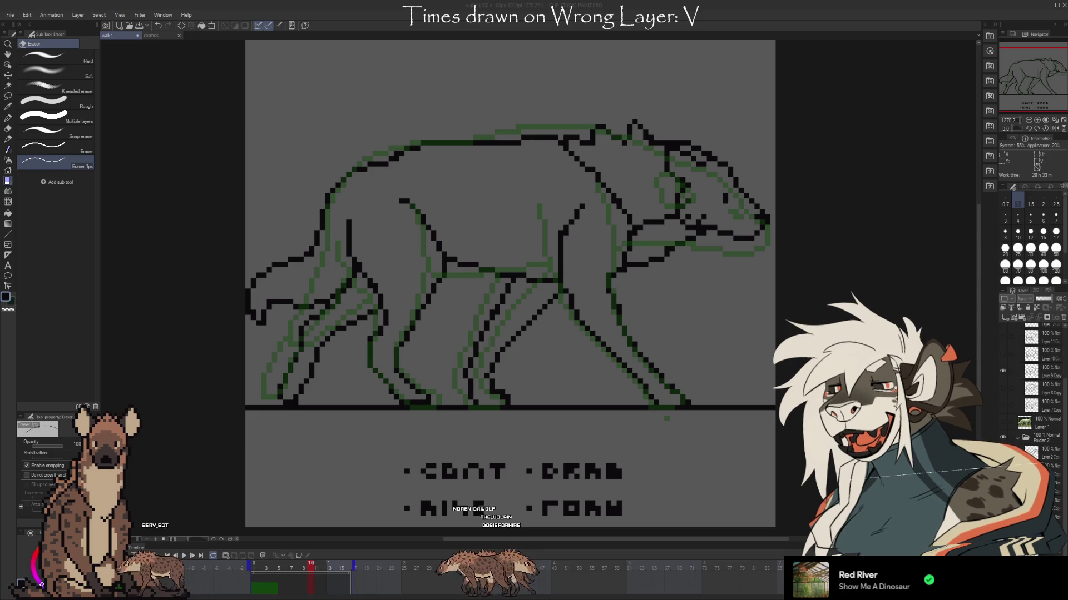
Hide the green reference sketch layer and toggle other layers to compare leg poses
scroll(1051, 453, up, 1)
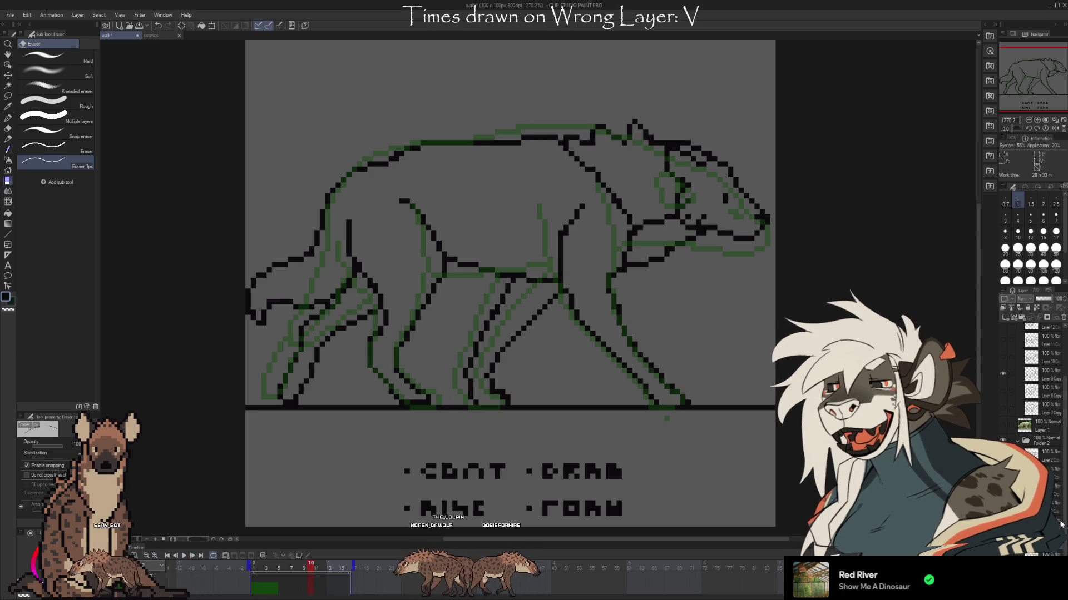
click(1004, 378)
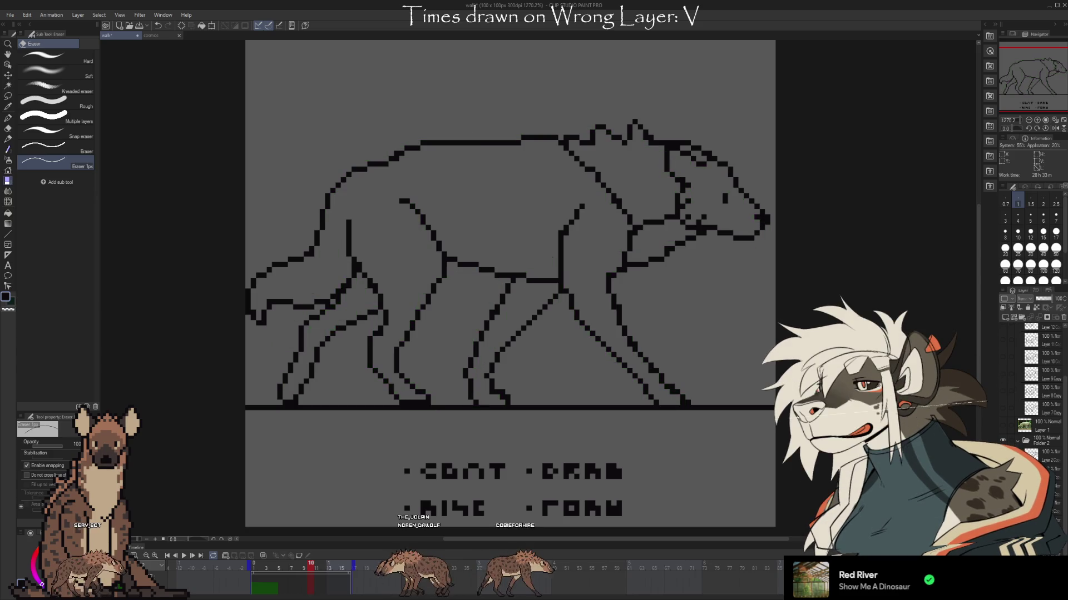
click(1005, 378)
click(1005, 394)
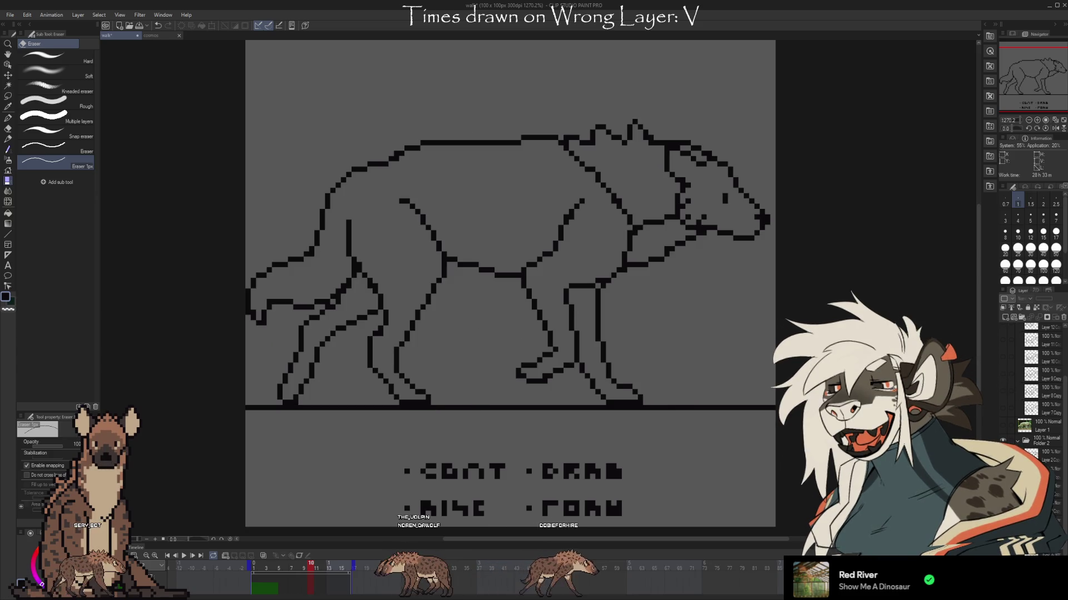
click(1004, 386)
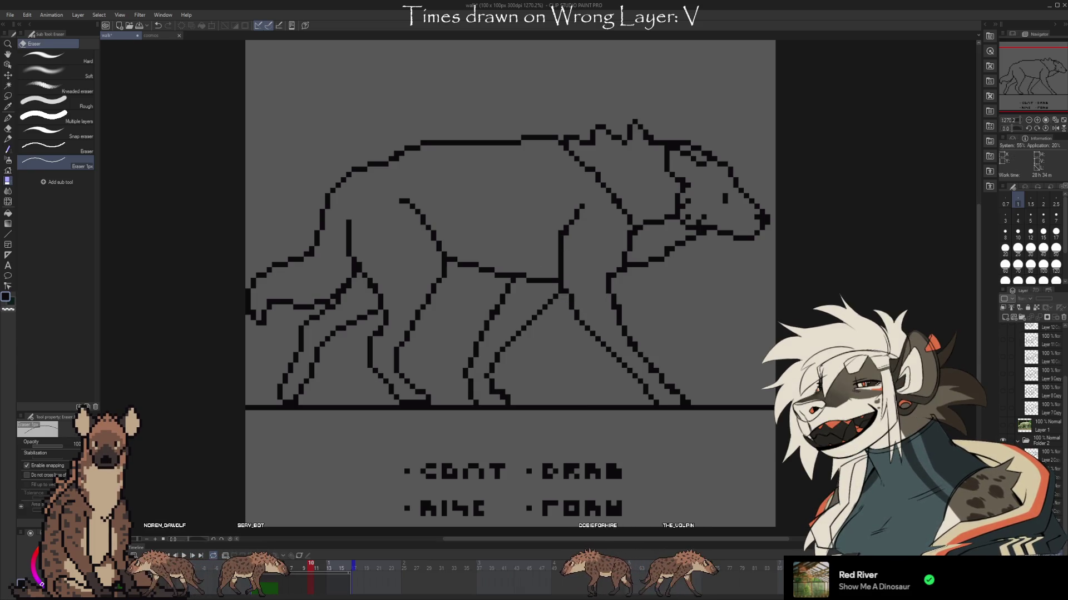
key(b)
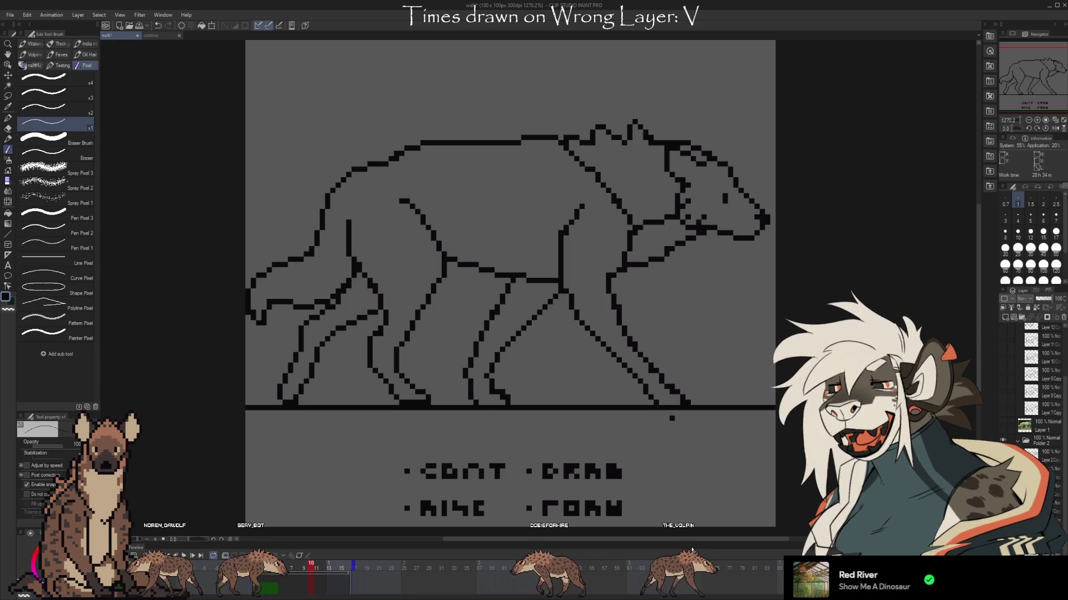
Erase the stray pixels at the leg tip by the ground line
key(e)
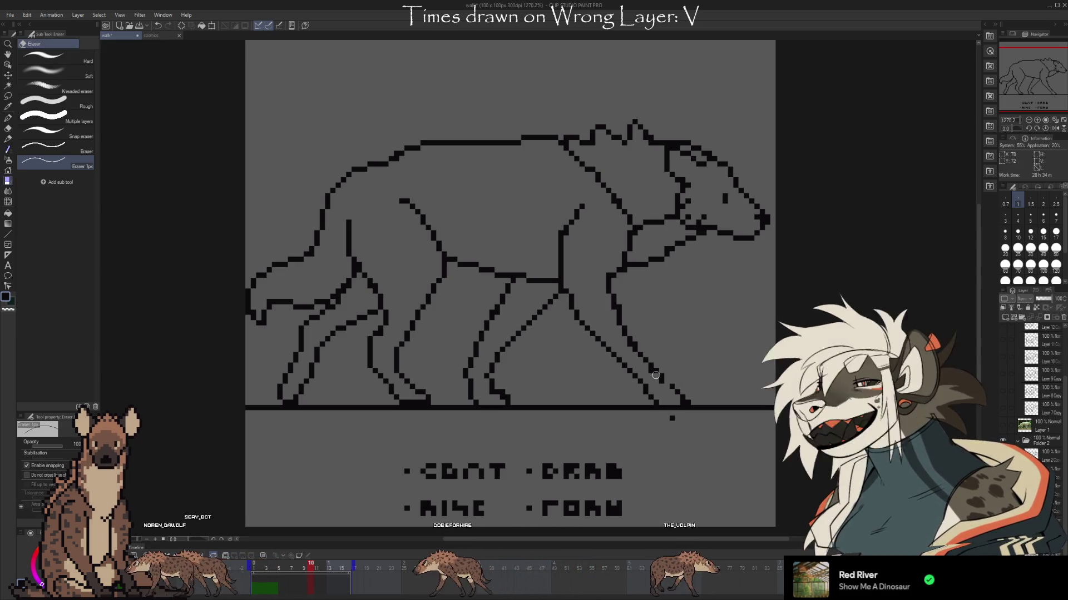
key(b)
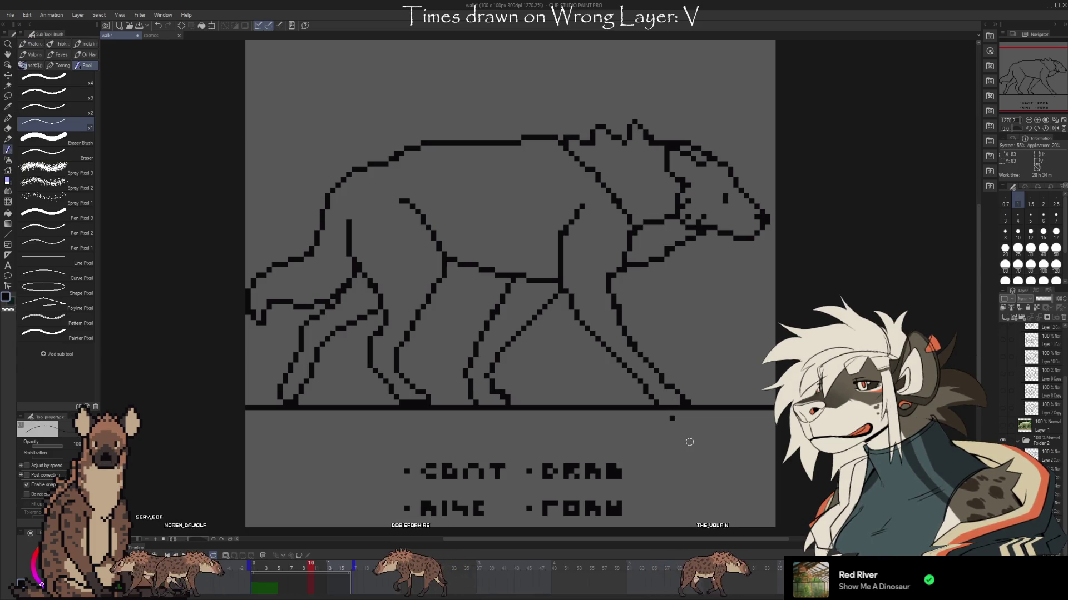
key(e)
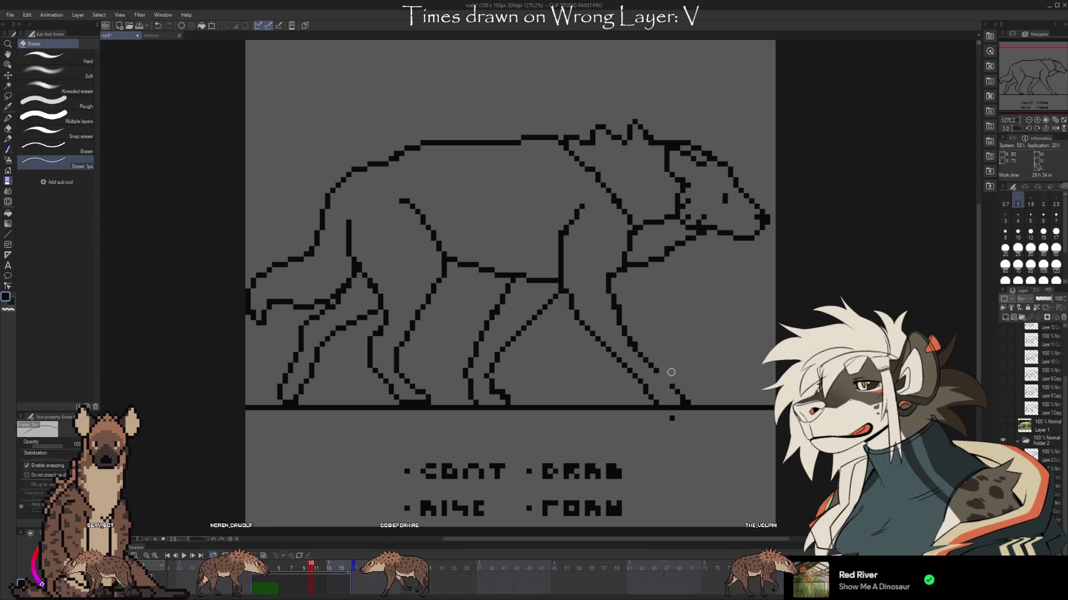
key(b)
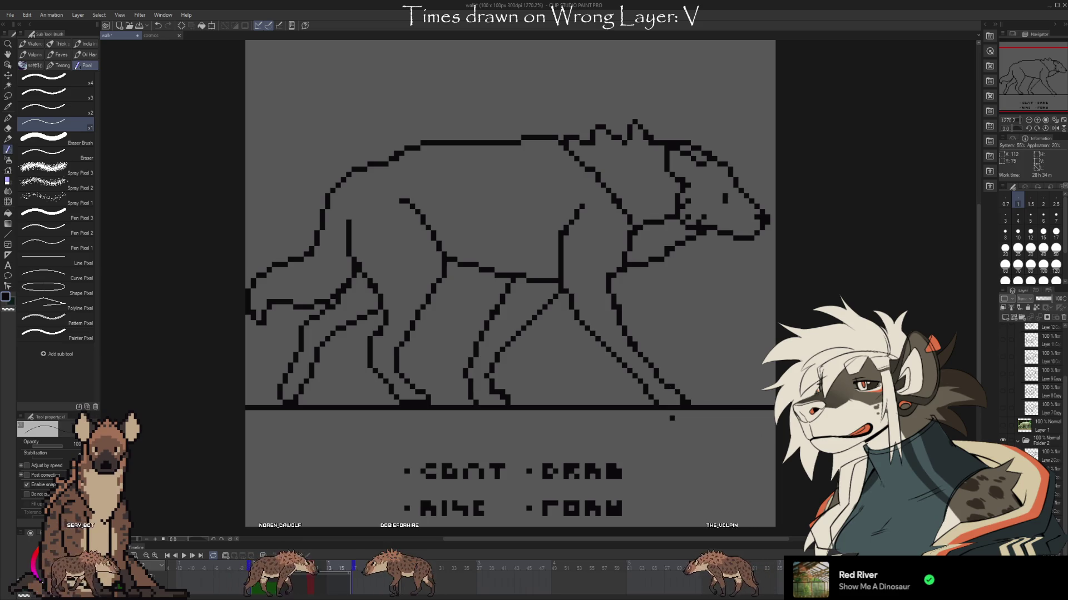
key(e)
click(686, 403)
key(b)
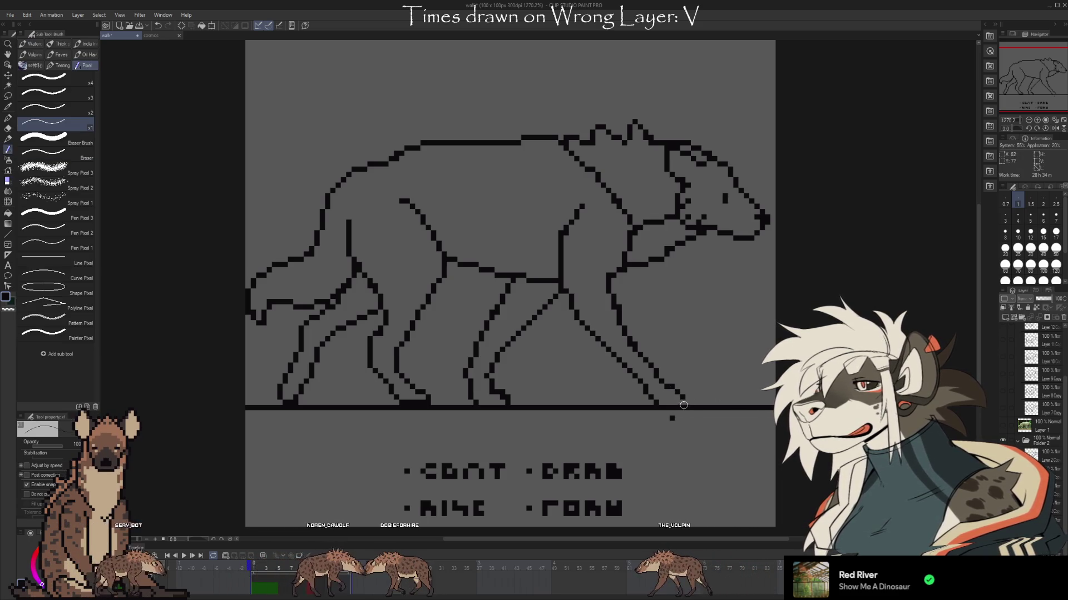
Compare the frame with and without the lineart, then undo the overlapping duplicate leg lines
key(e)
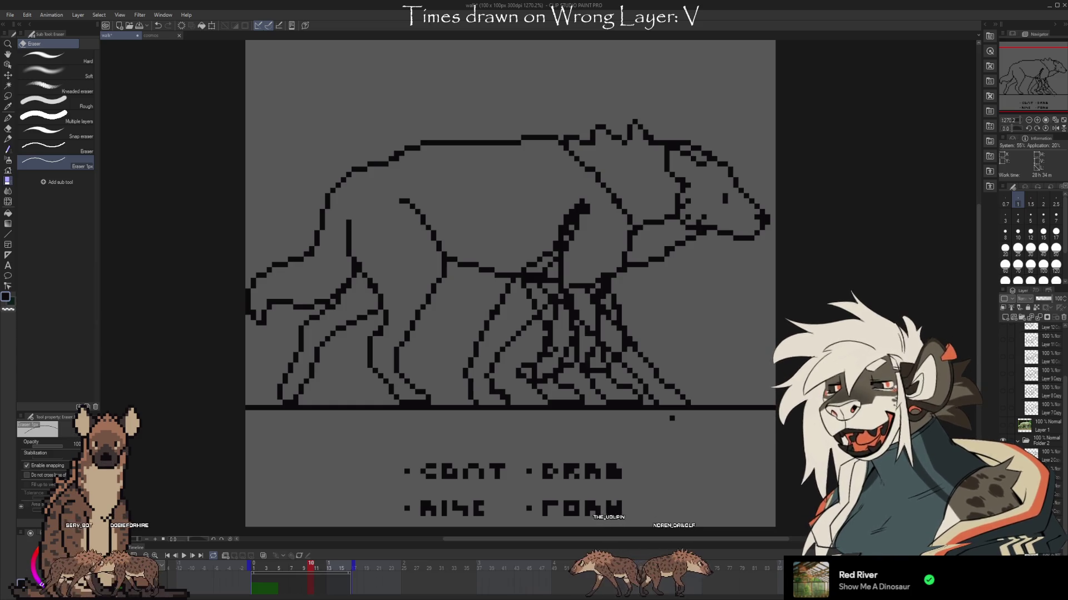
key(Delete)
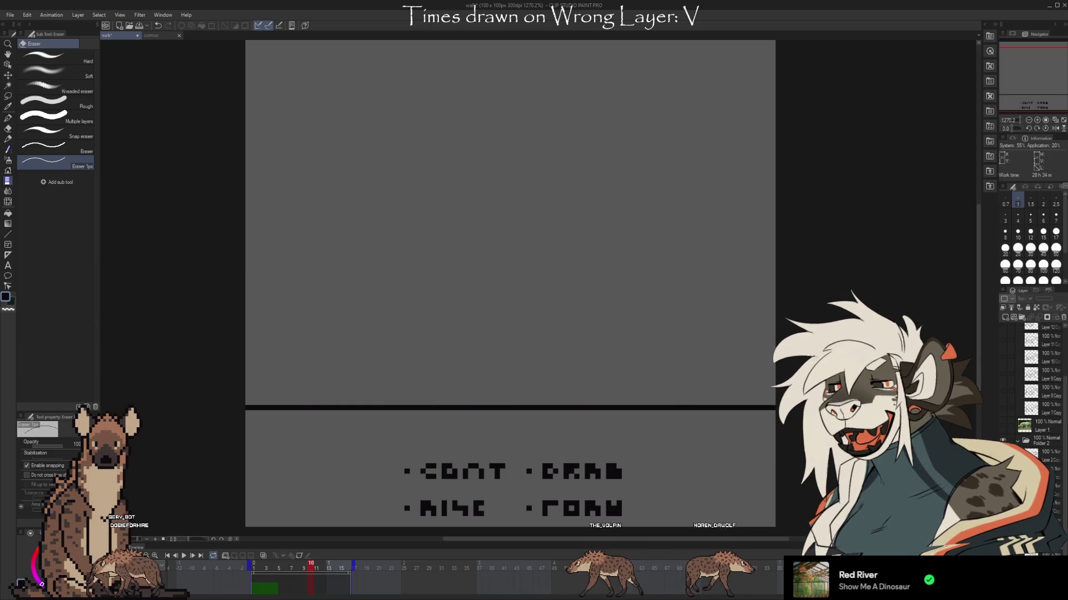
key(ctrl+z)
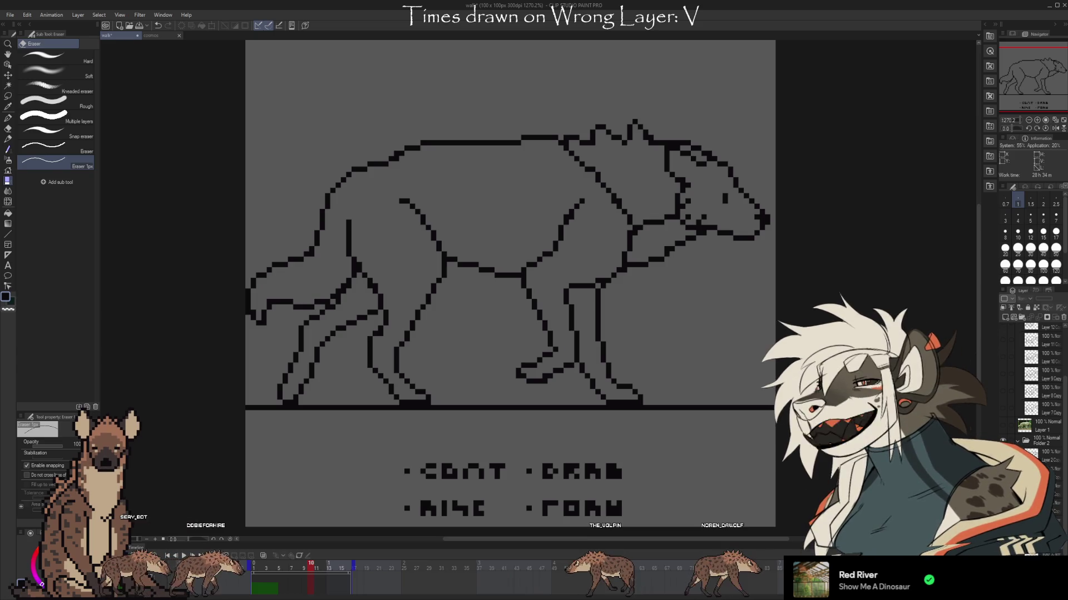
key(Delete)
key(ctrl+z)
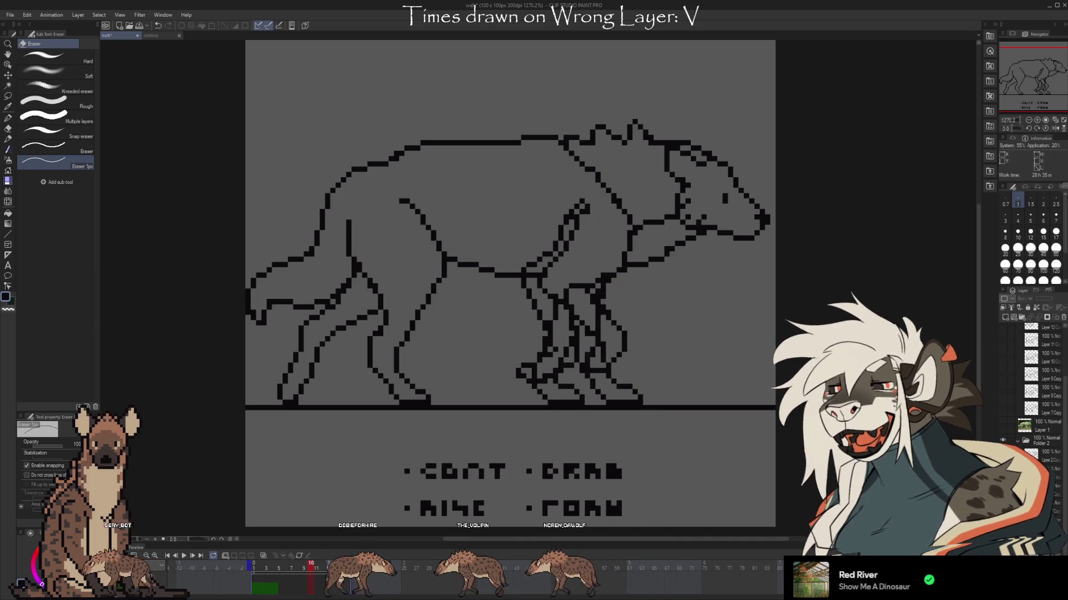
key(ctrl+z)
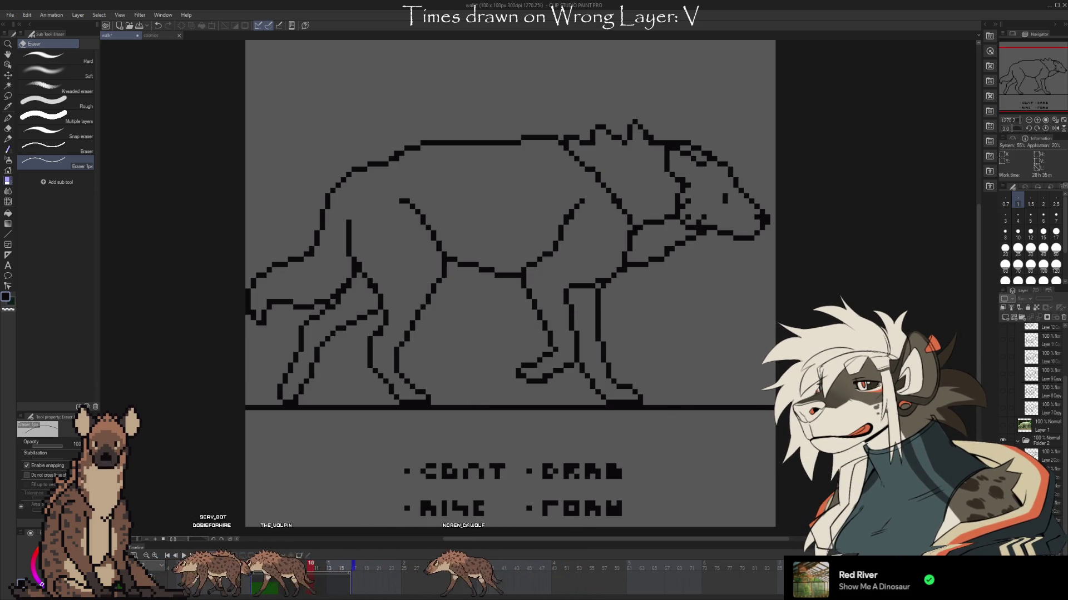
click(1003, 407)
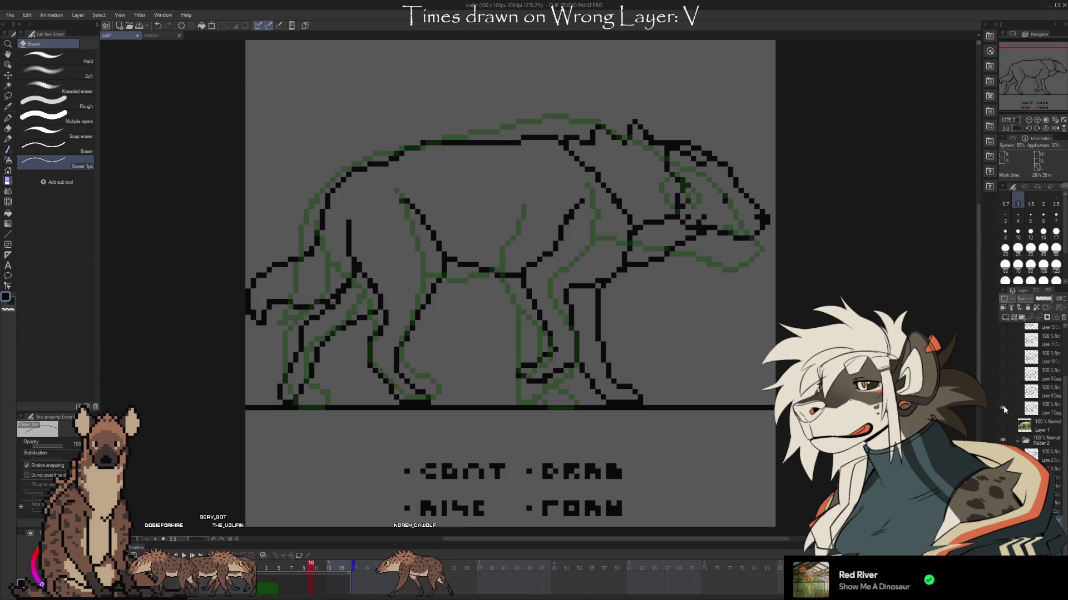
Toggle the Layer 7 Copy and Layer 8 Copy sketches to settle on one green reference
click(1003, 391)
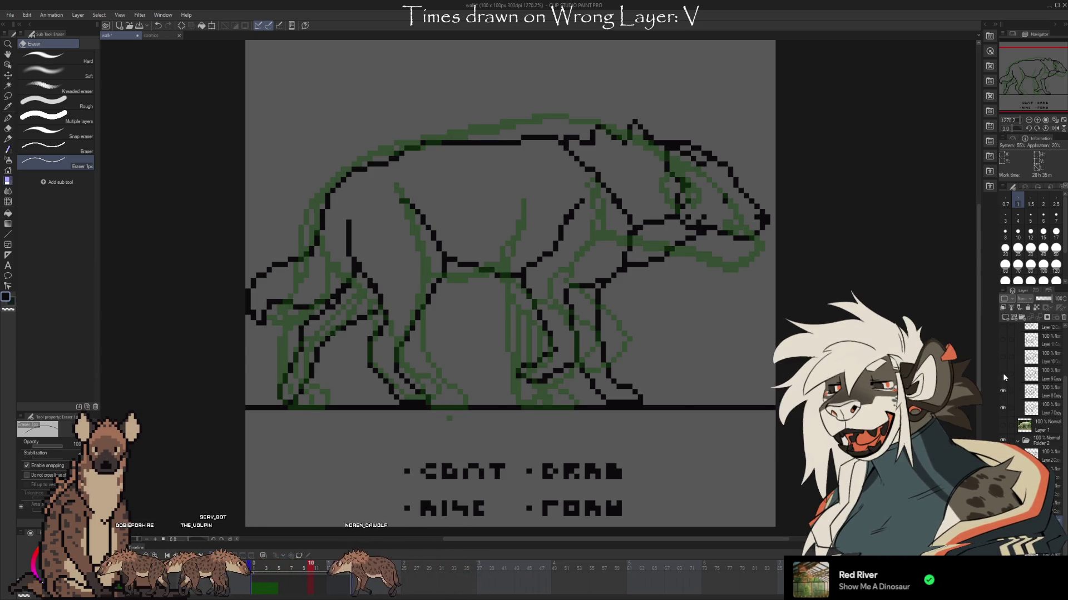
click(1003, 391)
click(1003, 407)
click(1003, 356)
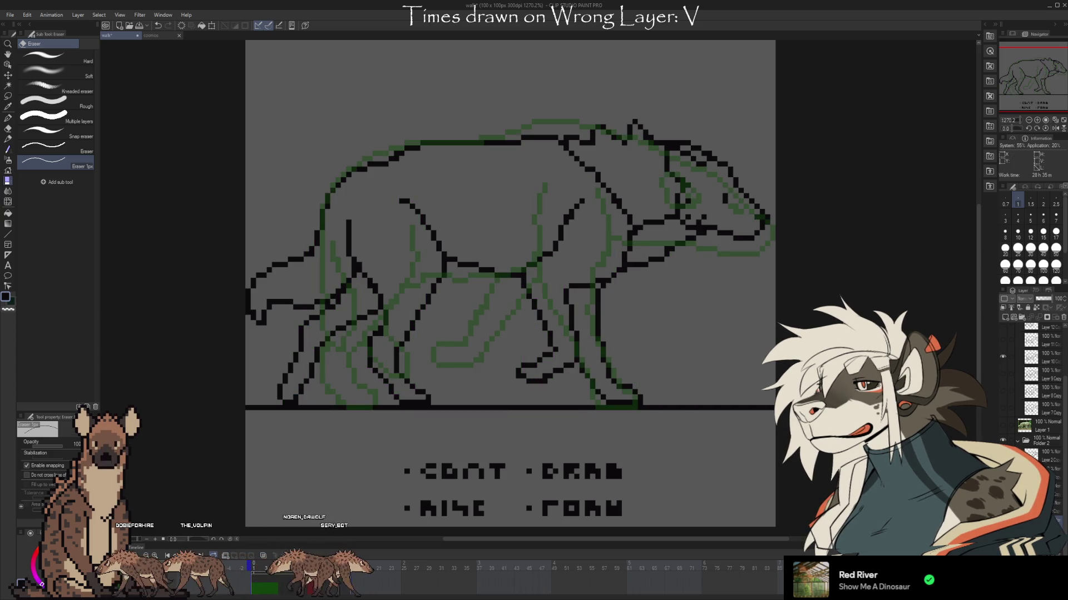
click(1003, 410)
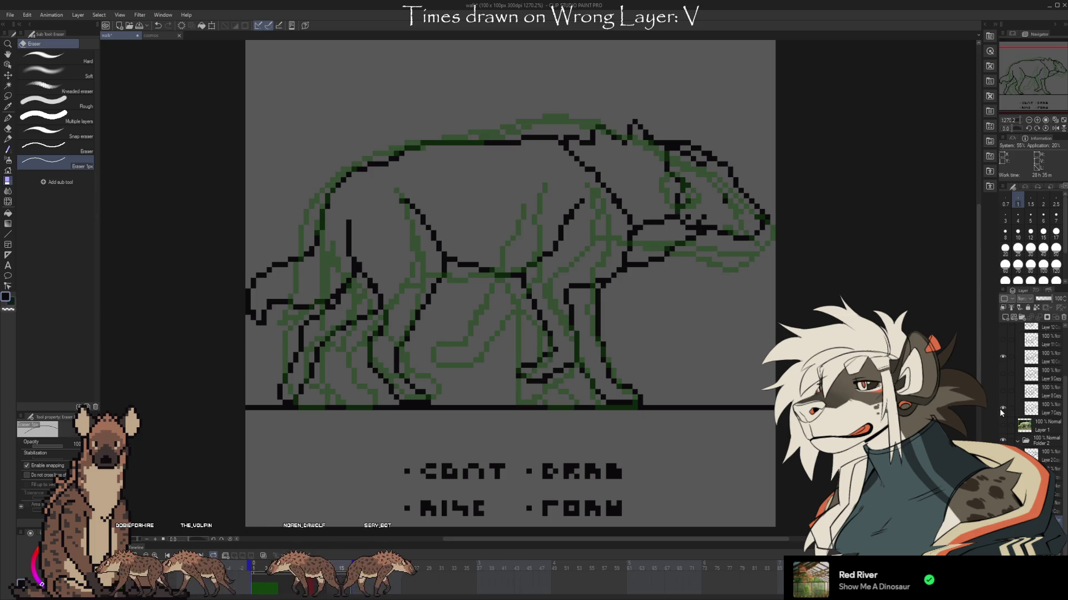
click(1002, 410)
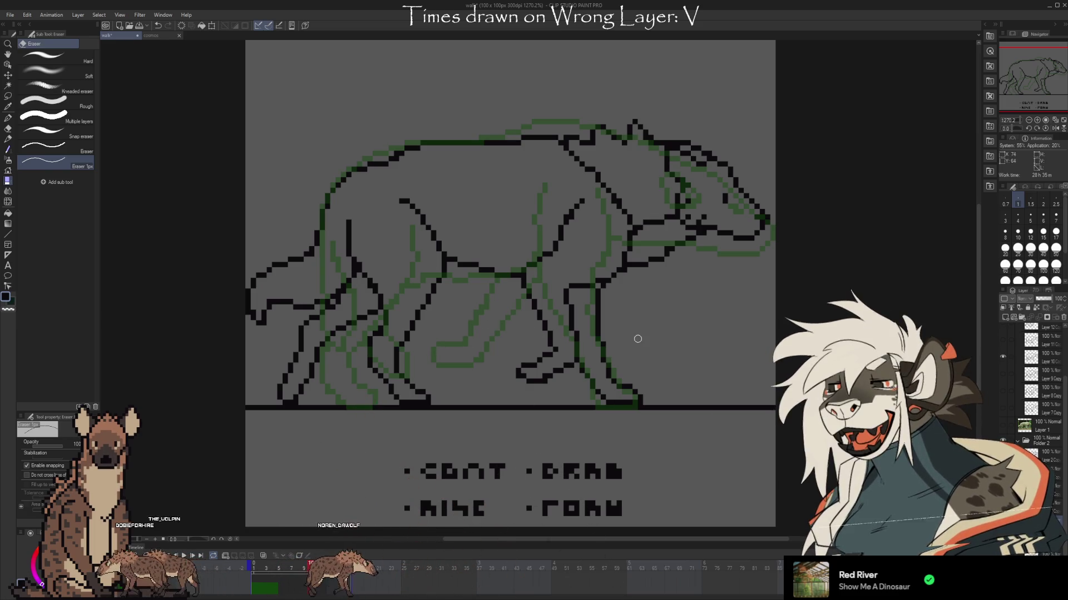
Hide the reference, briefly clear and restore the lineart, then show the sketch again
click(1002, 357)
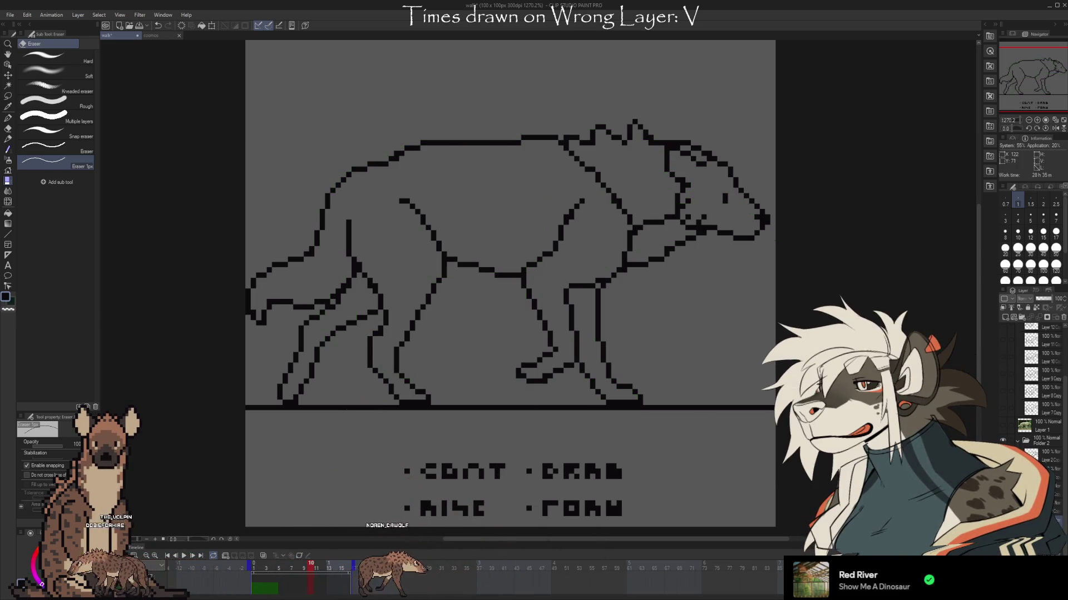
key(Delete)
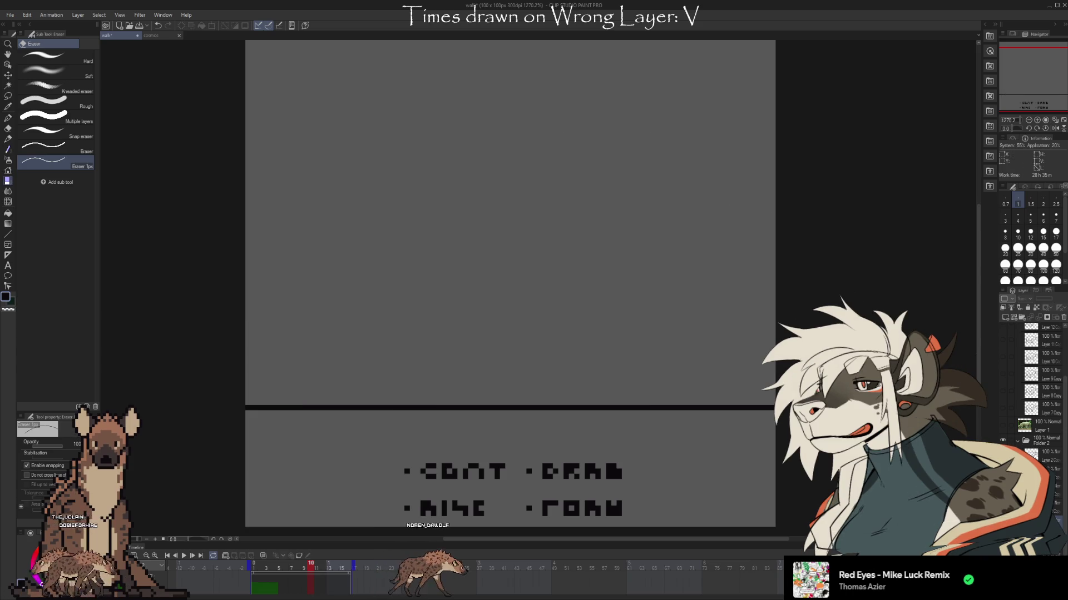
key(ctrl+z)
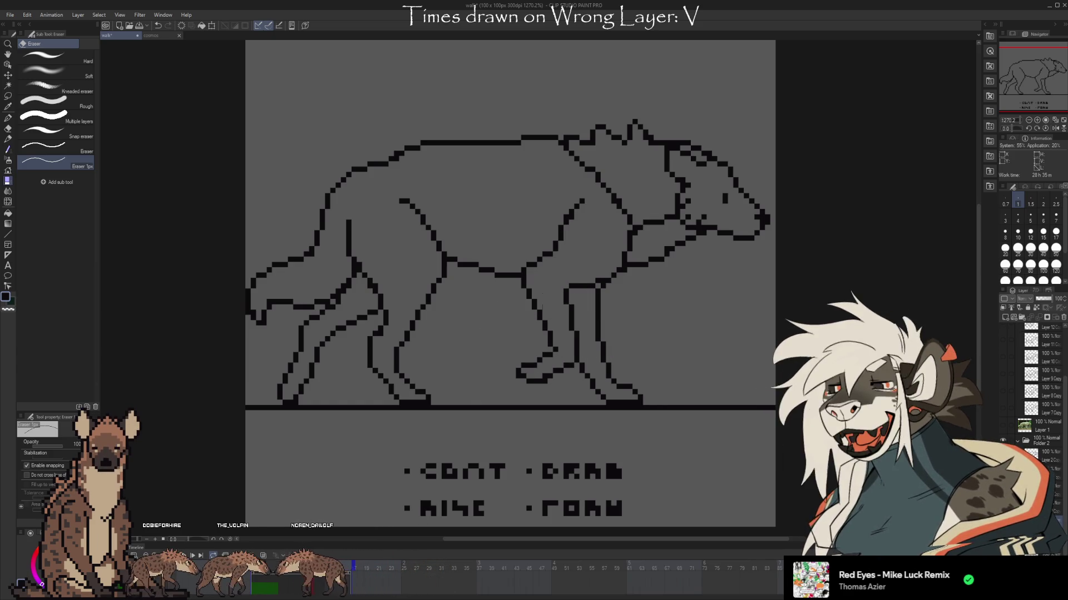
click(1002, 359)
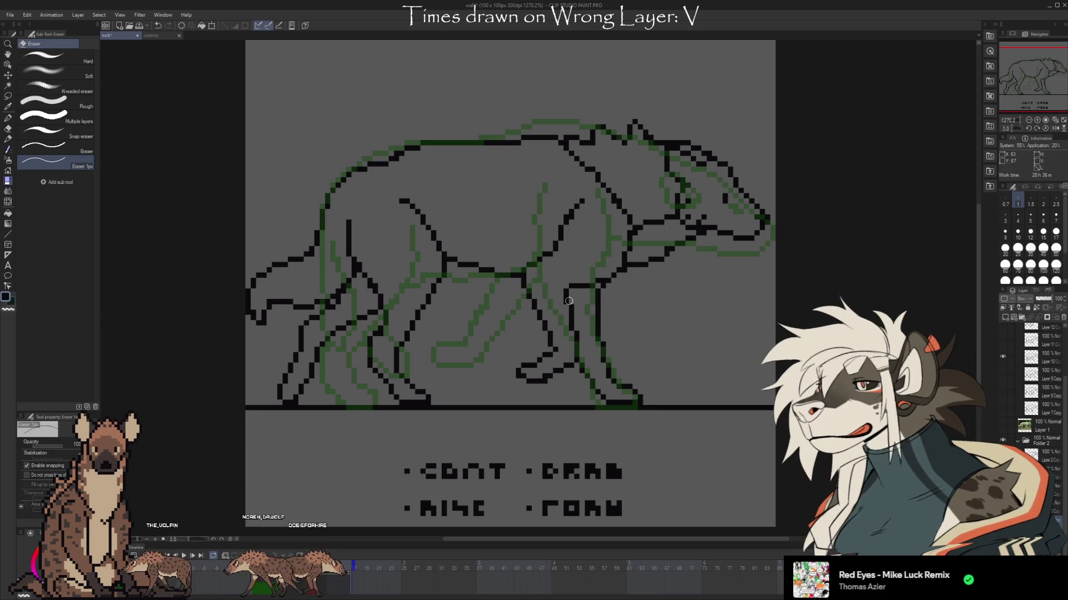
Draw a short vertical pixel stroke on the front leg and hide the green sketch
key(b)
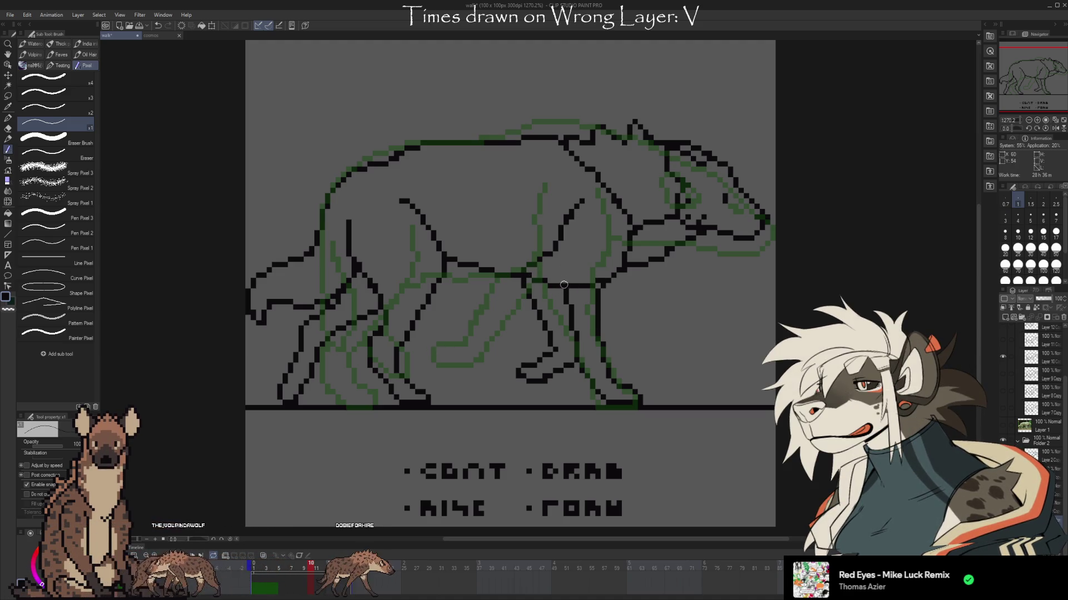
drag(564, 286, 565, 260)
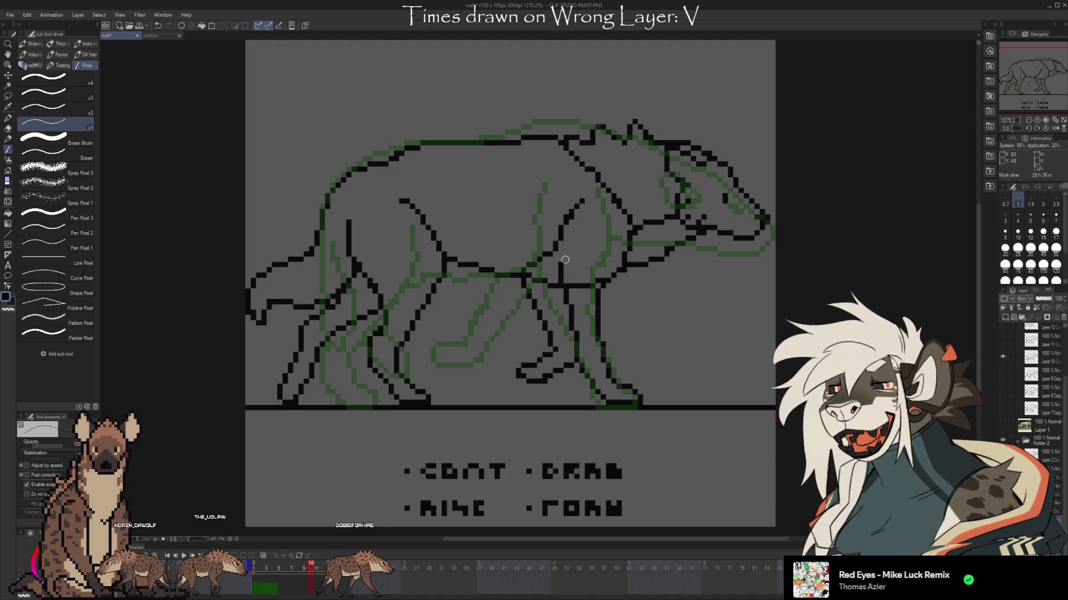
key(e)
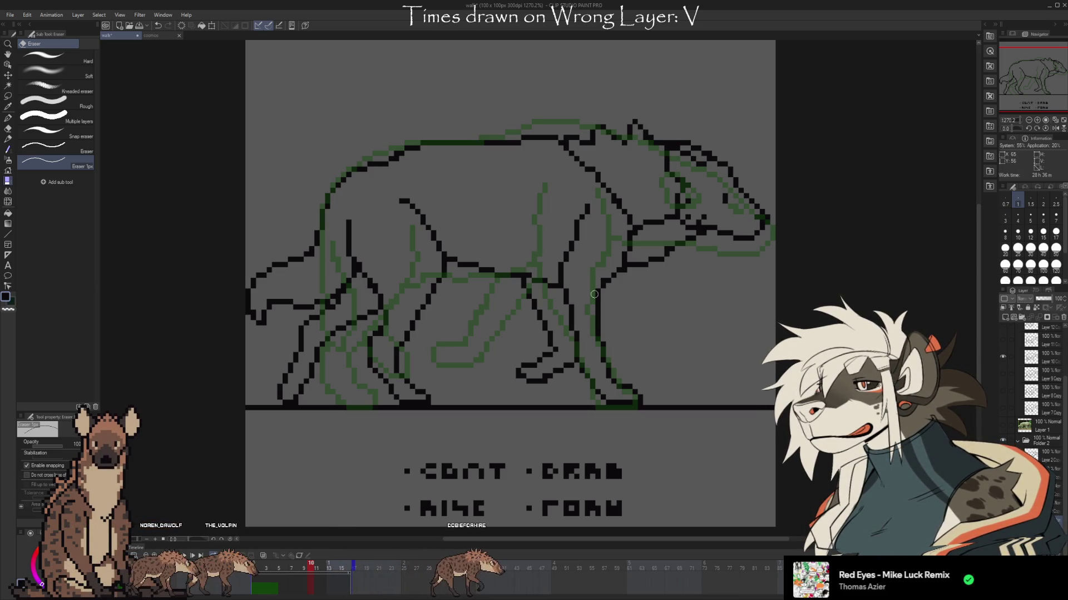
click(1004, 383)
Compare leg contours through undo history, revert the front leg, and show the coloured spotted reference
key(ctrl+z)
key(ctrl+z)
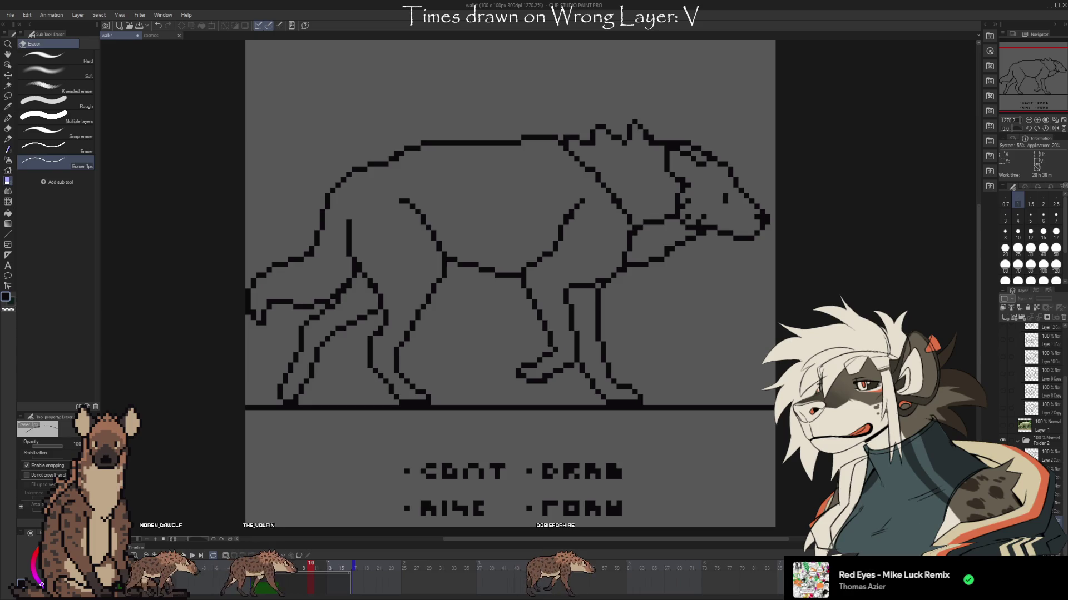
key(ctrl+y)
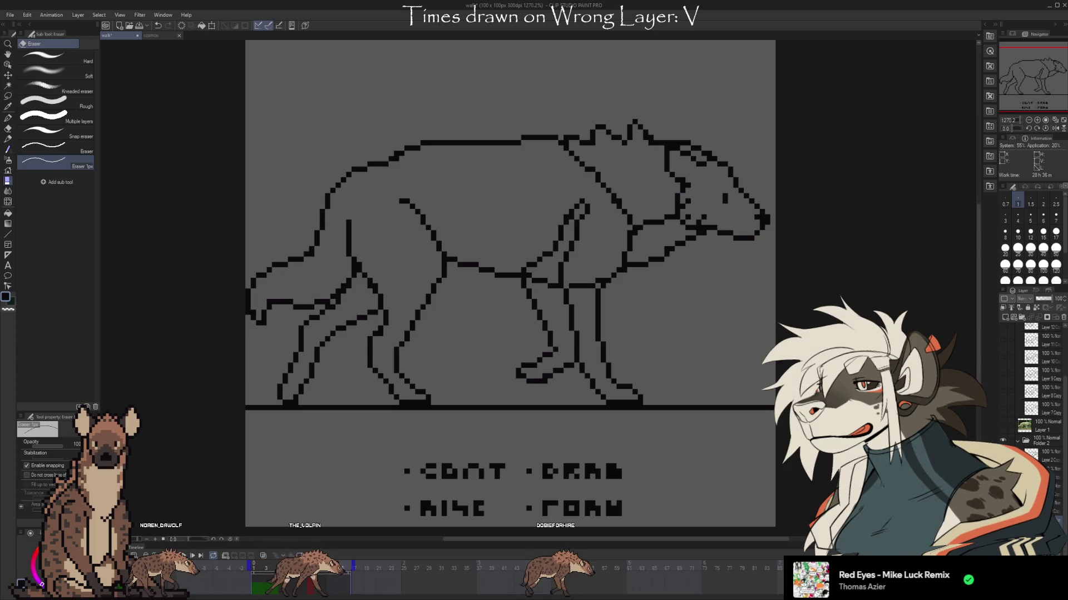
key(ctrl+z)
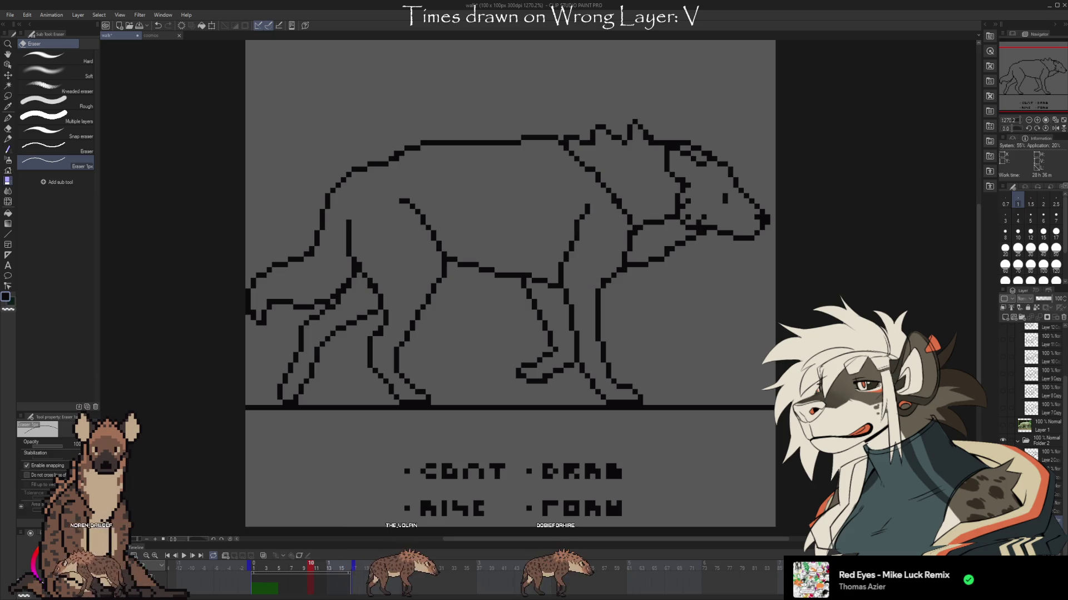
key(ctrl+z)
key(ctrl+z)
key(ctrl+y)
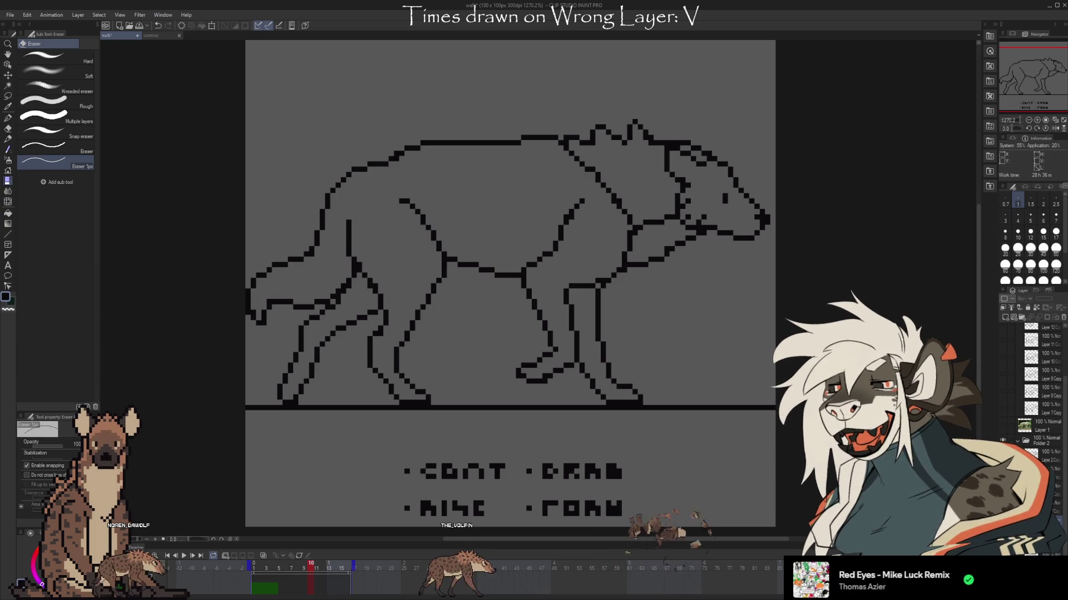
key(ctrl+z)
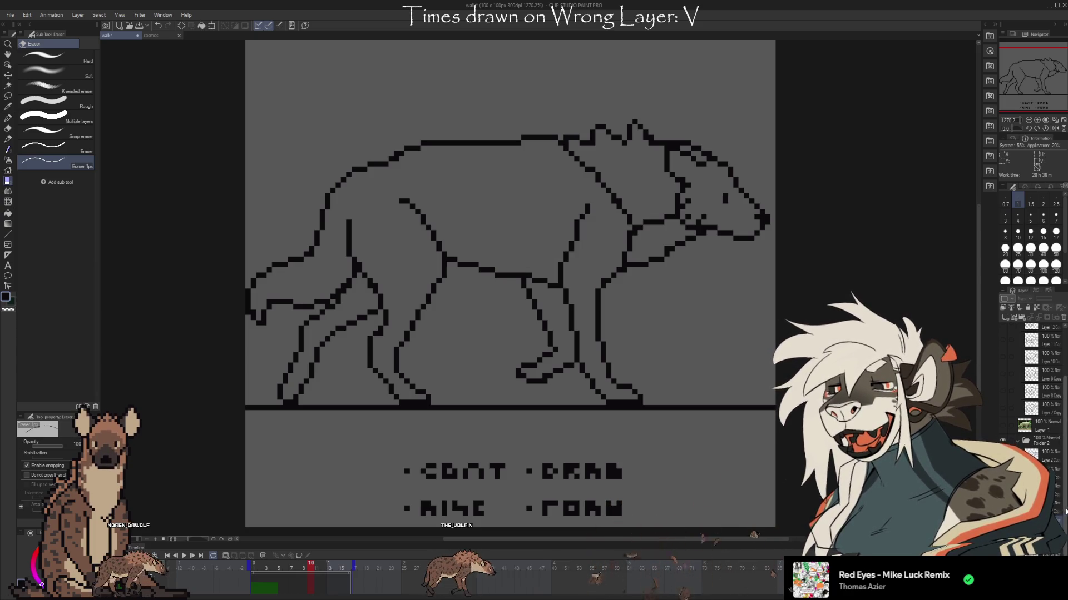
scroll(1040, 400, down, 1)
click(1008, 389)
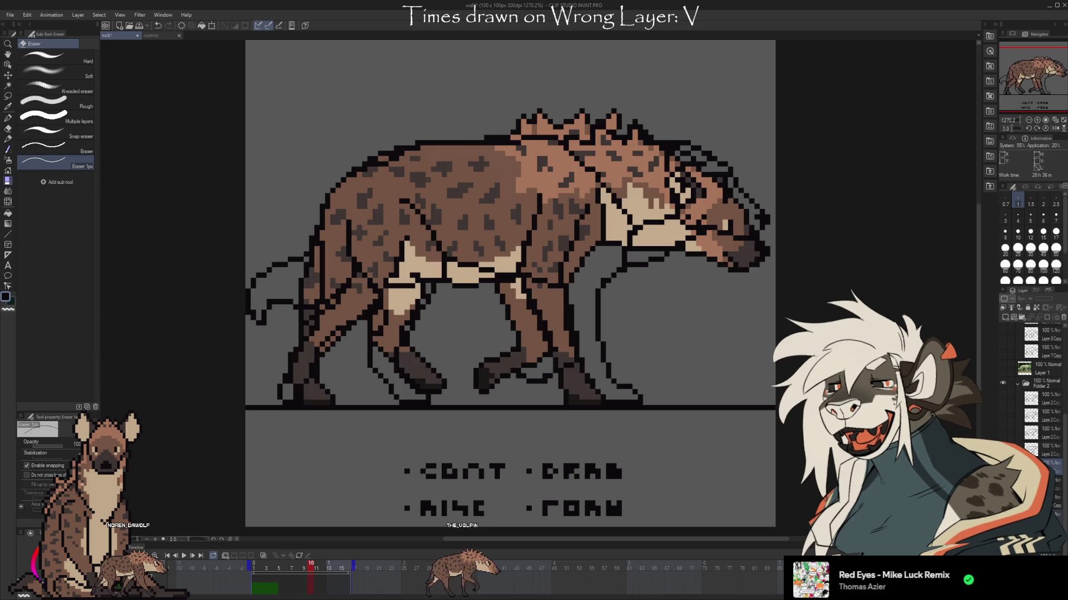
Hide Folder 2, play the walk cycle from frame 1, and stop at frame 15
click(1004, 385)
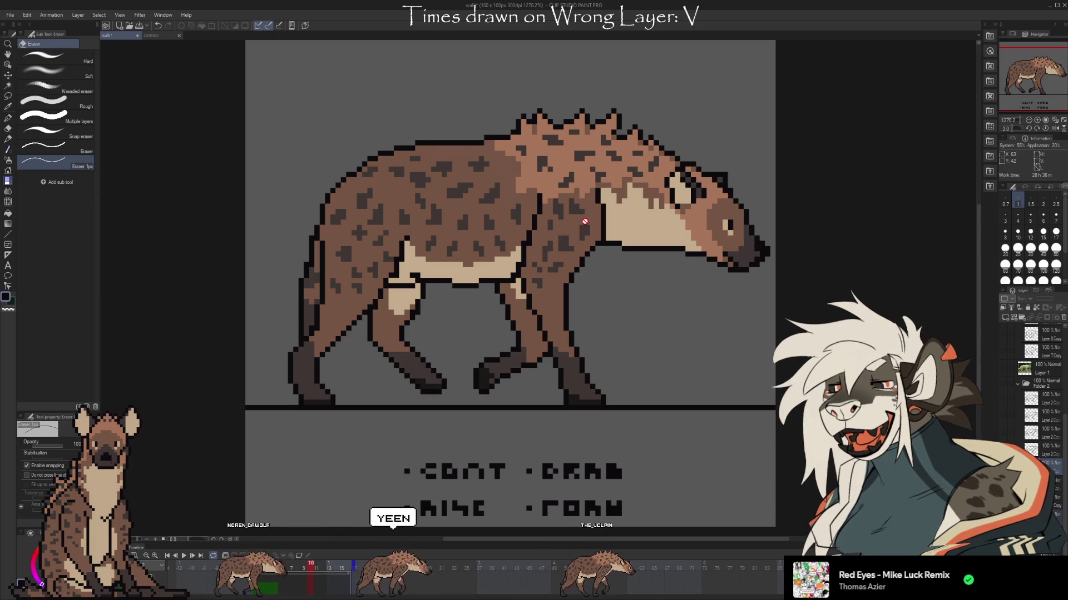
click(238, 563)
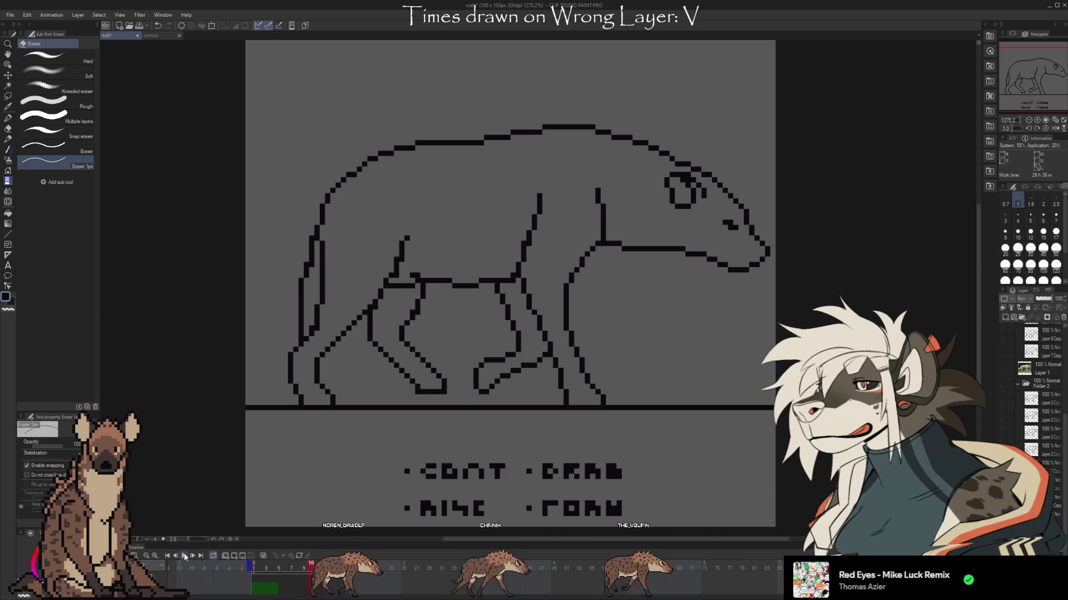
click(186, 556)
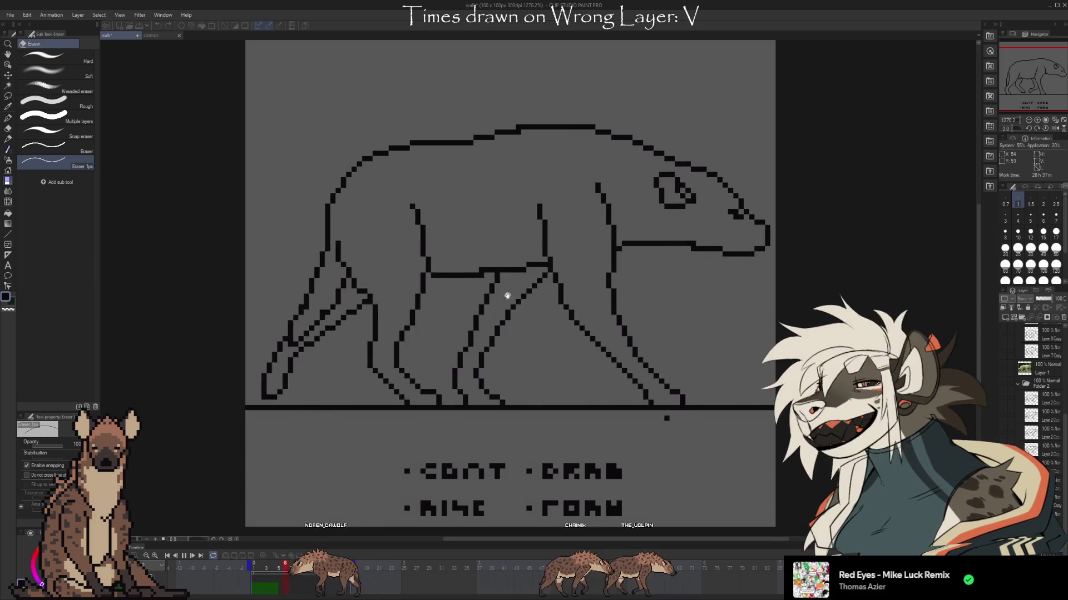
key(space)
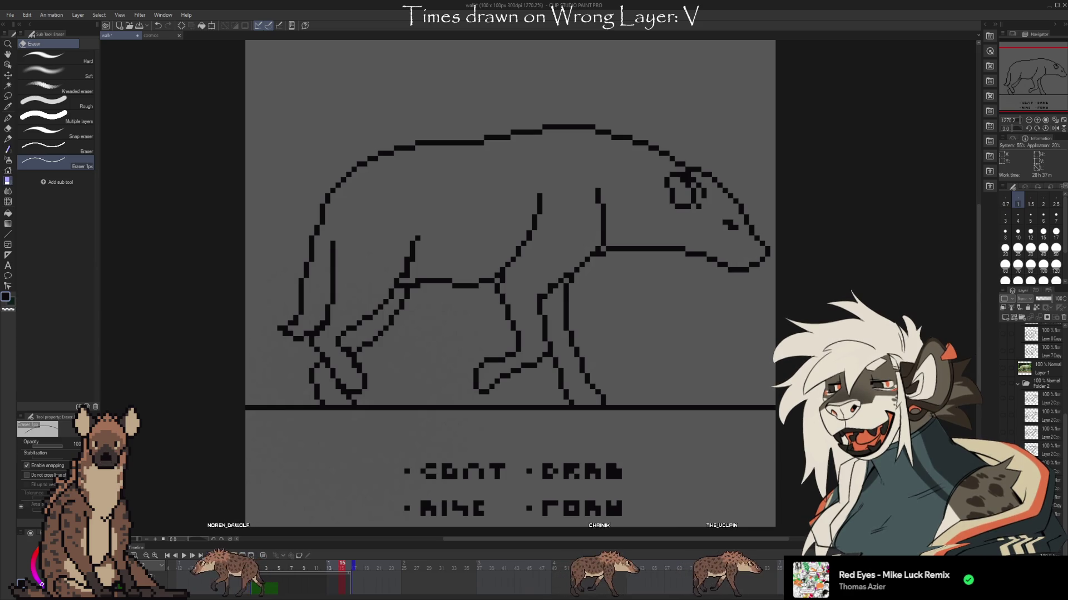
key(ctrl+shift+n)
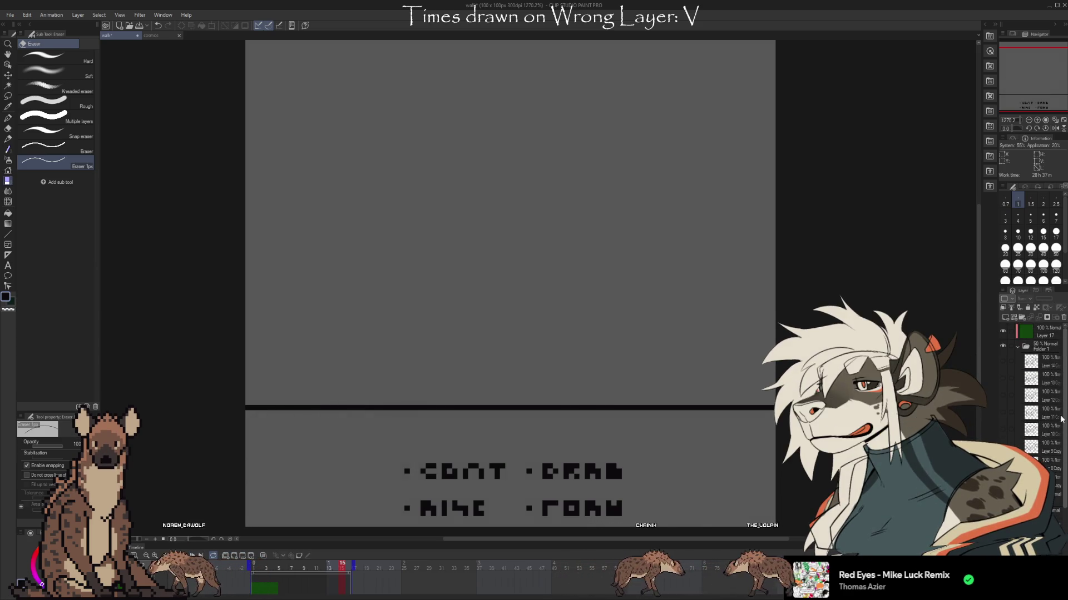
Restore the hyena outline and view the green reference poses of Layers 11, 13, 14 and 10 individually
key(ctrl+z)
drag(1002, 362, 1002, 438)
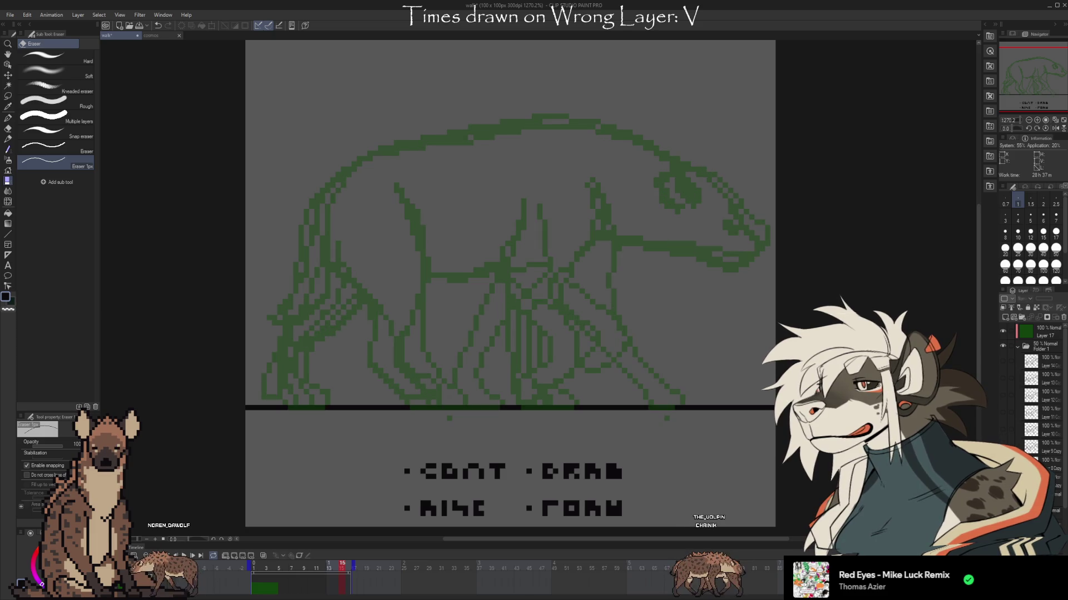
alt+click(1002, 431)
alt+click(1002, 430)
alt+click(1003, 417)
alt+click(1002, 412)
alt+click(1002, 424)
alt+click(1003, 409)
alt+click(1003, 389)
alt+click(1003, 381)
alt+click(1003, 395)
alt+click(1004, 378)
alt+click(1001, 379)
alt+click(1001, 362)
click(1001, 363)
alt+click(1006, 426)
Hide the reference poses, expand Folder 2, and show its black lineart
scroll(1046, 422, down, 3)
click(1054, 454)
click(1017, 454)
scroll(1045, 422, down, 2)
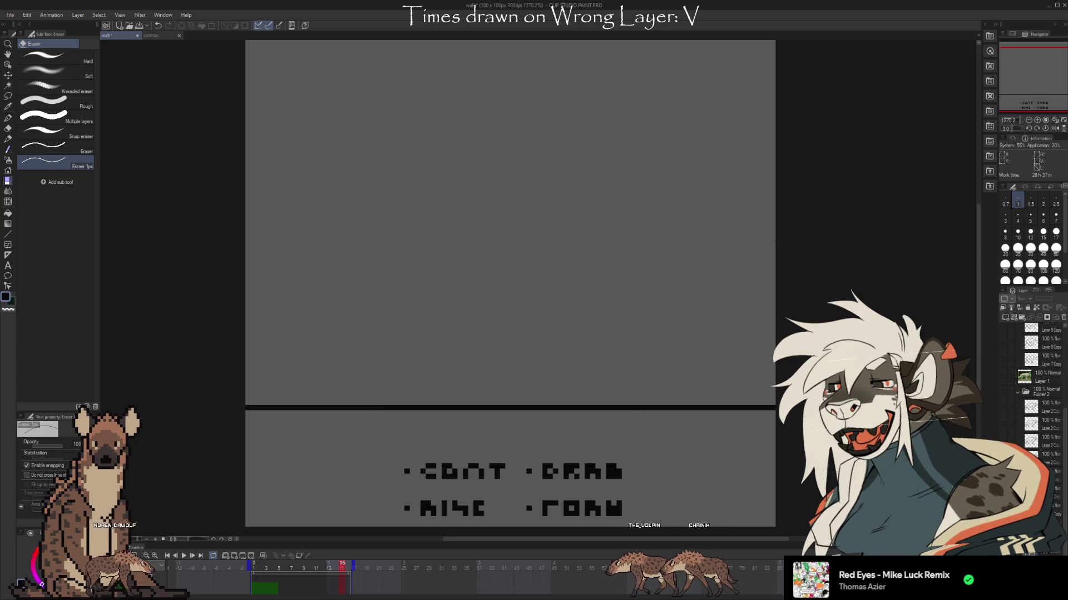
click(1003, 391)
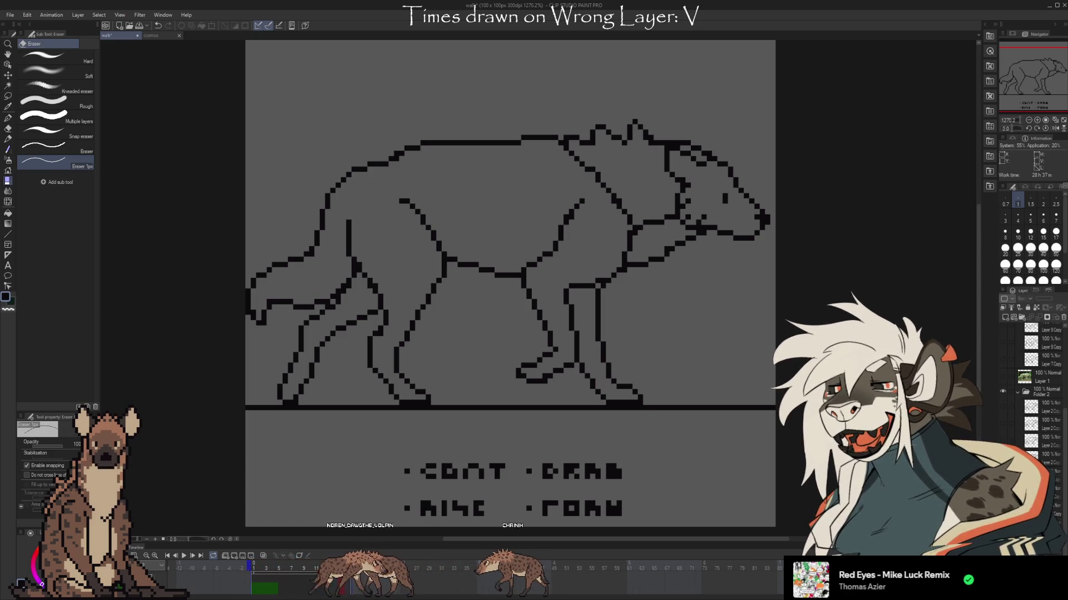
key(ctrl+z)
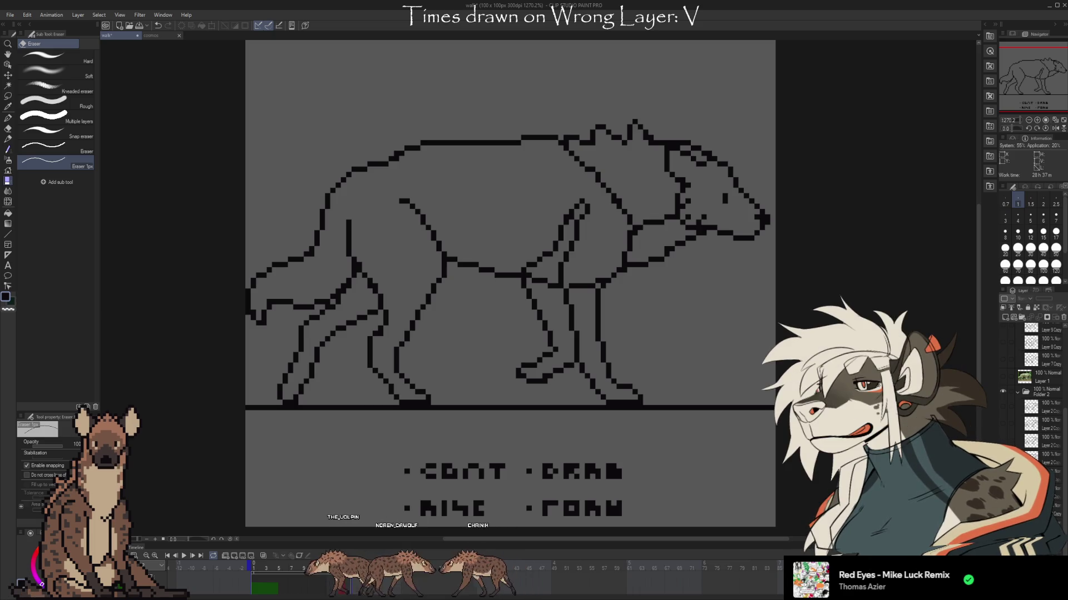
key(ctrl+y)
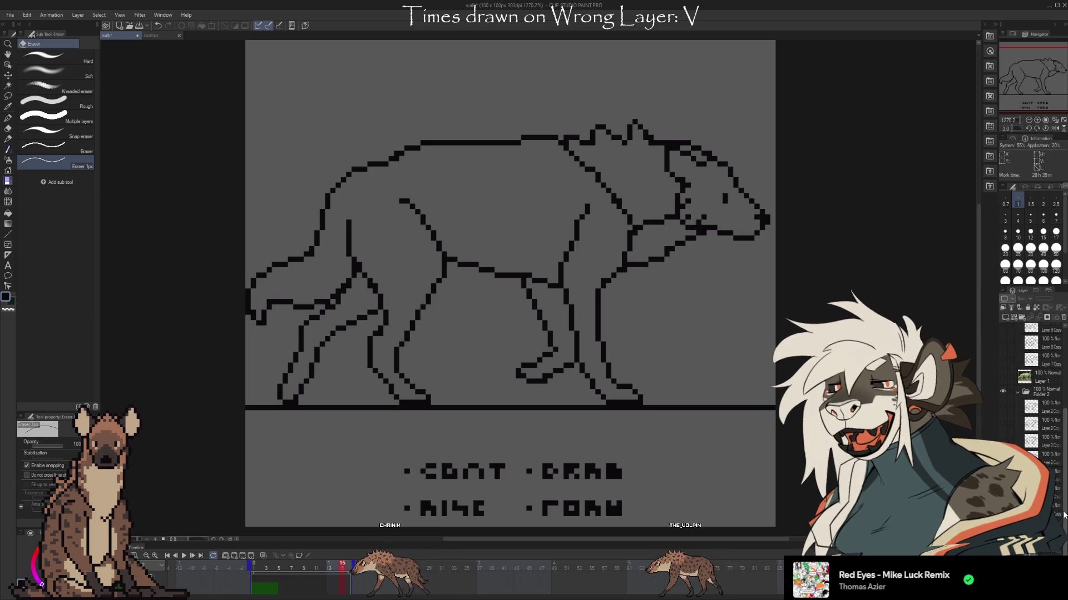
Compare the lineart against the Layer 10 Copy and Layer 9 Copy green sketches
scroll(1035, 395, up, 3)
click(1002, 355)
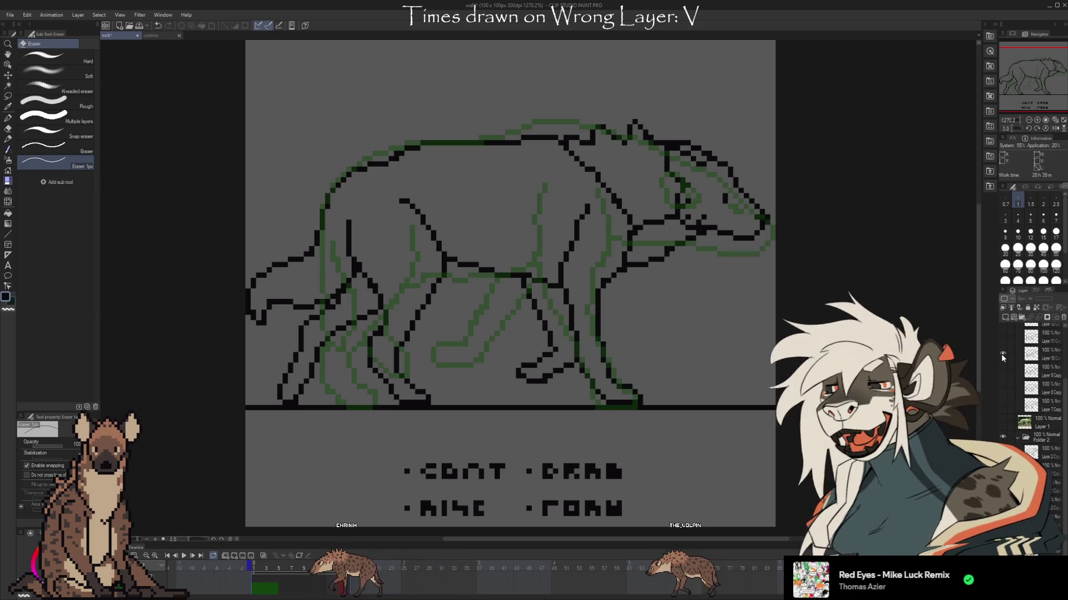
click(1002, 360)
click(1000, 361)
click(1001, 361)
click(1000, 370)
click(1002, 371)
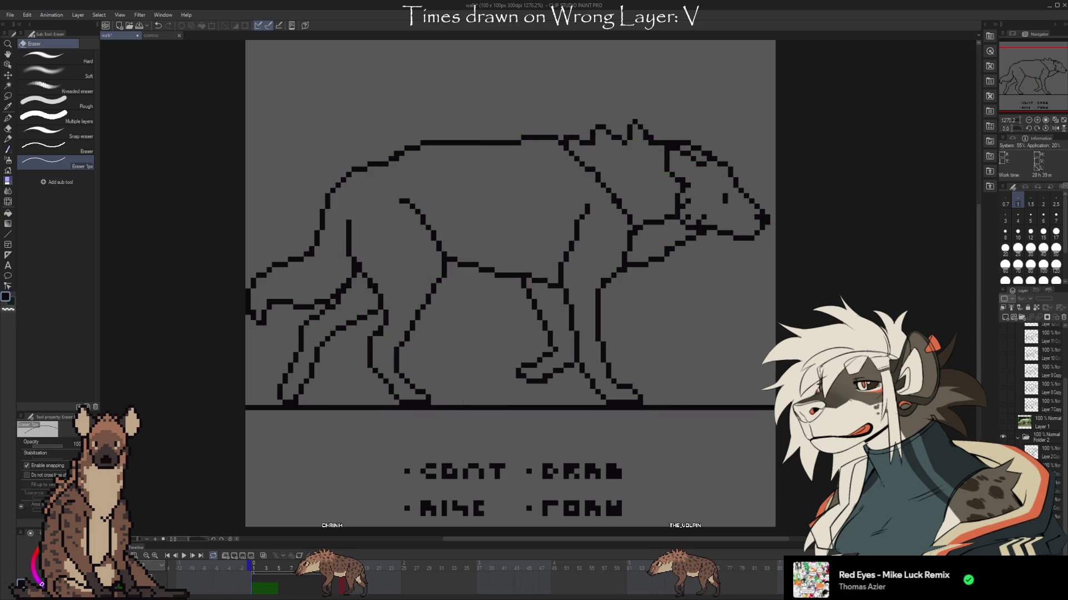
click(1003, 437)
click(1002, 436)
Show and hide another frame's lineart, then toggle the current hyena lineart off and on
click(1002, 389)
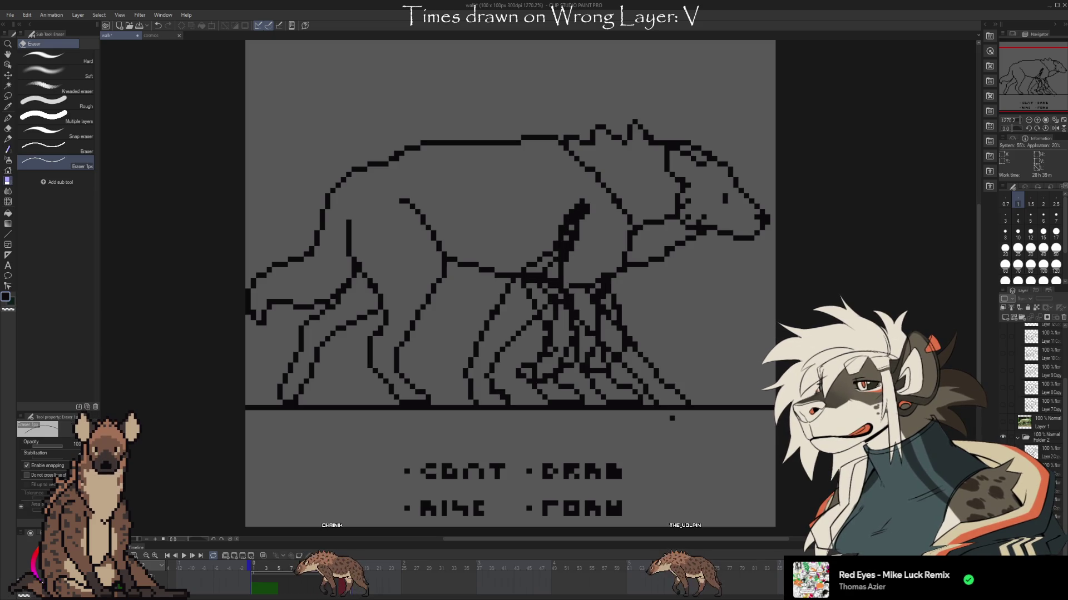
click(1002, 389)
click(1003, 436)
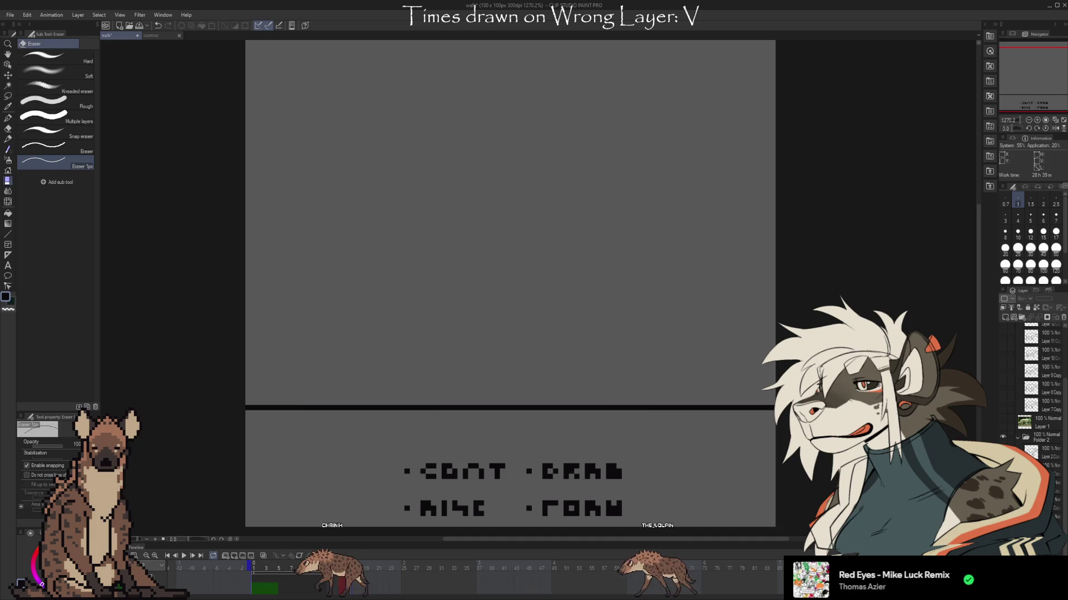
click(1003, 437)
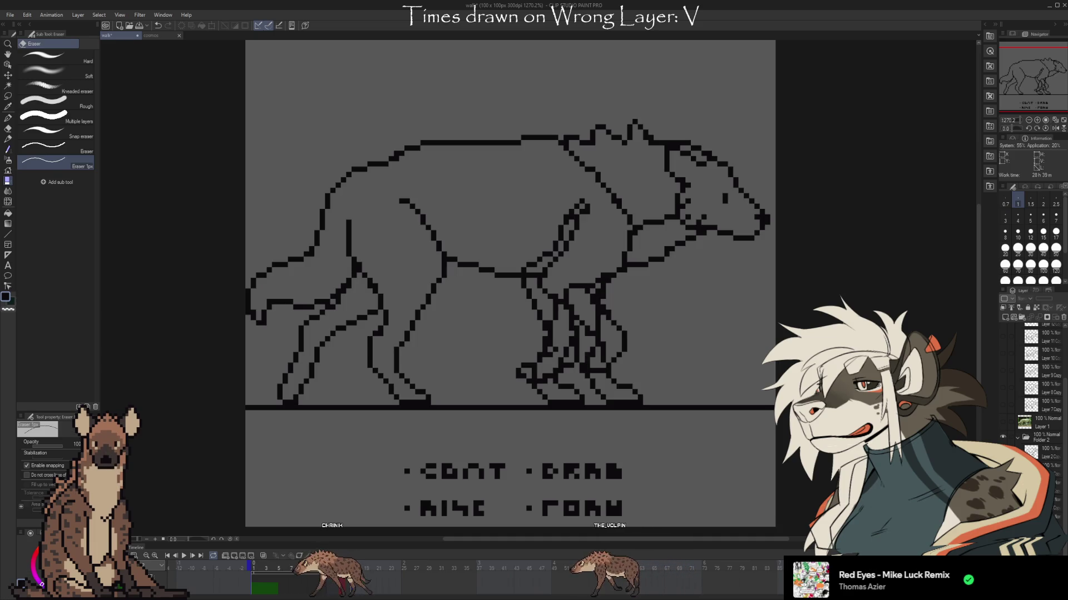
scroll(1034, 389, down, 2)
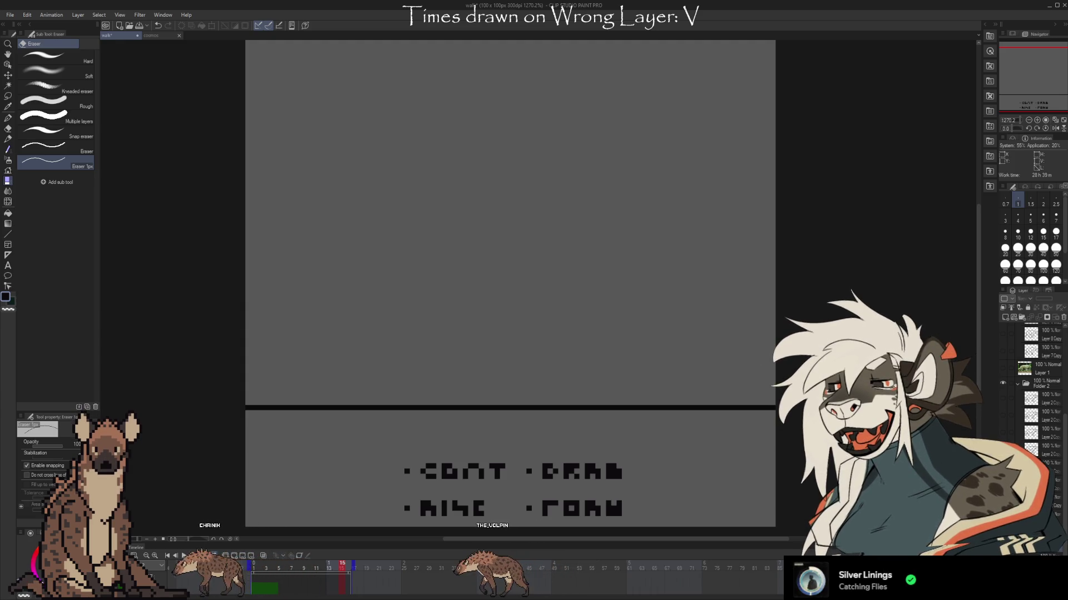
scroll(1040, 389, down, 2)
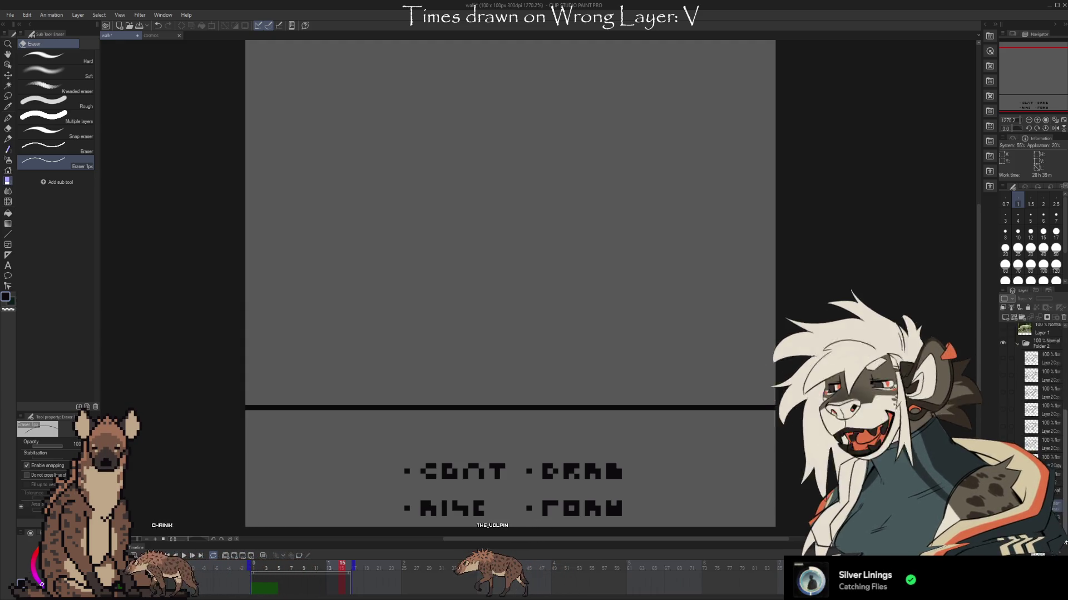
scroll(1037, 389, down, 3)
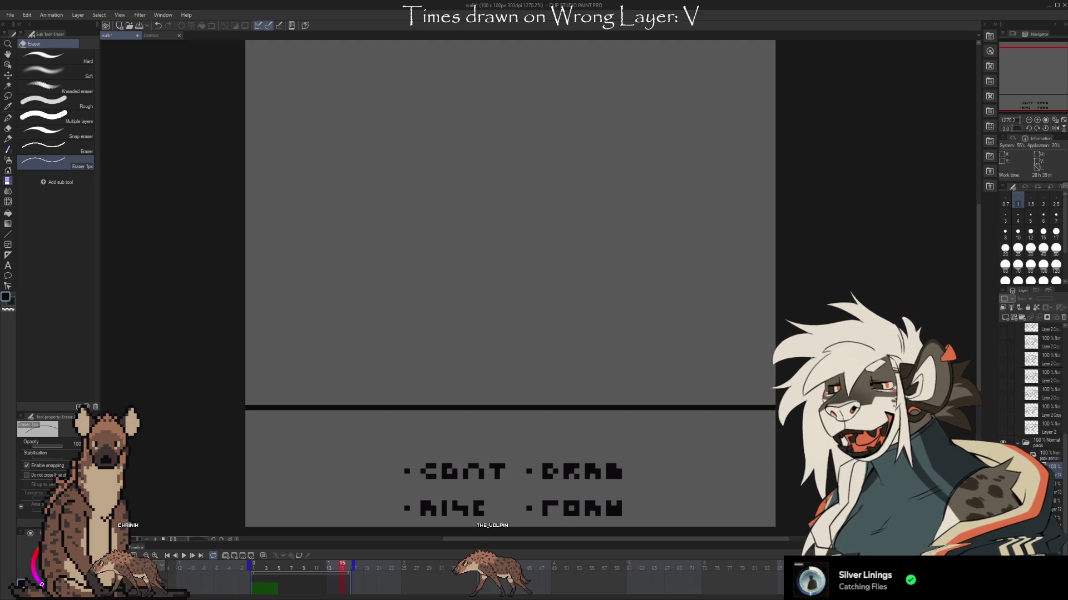
scroll(1046, 422, down, 2)
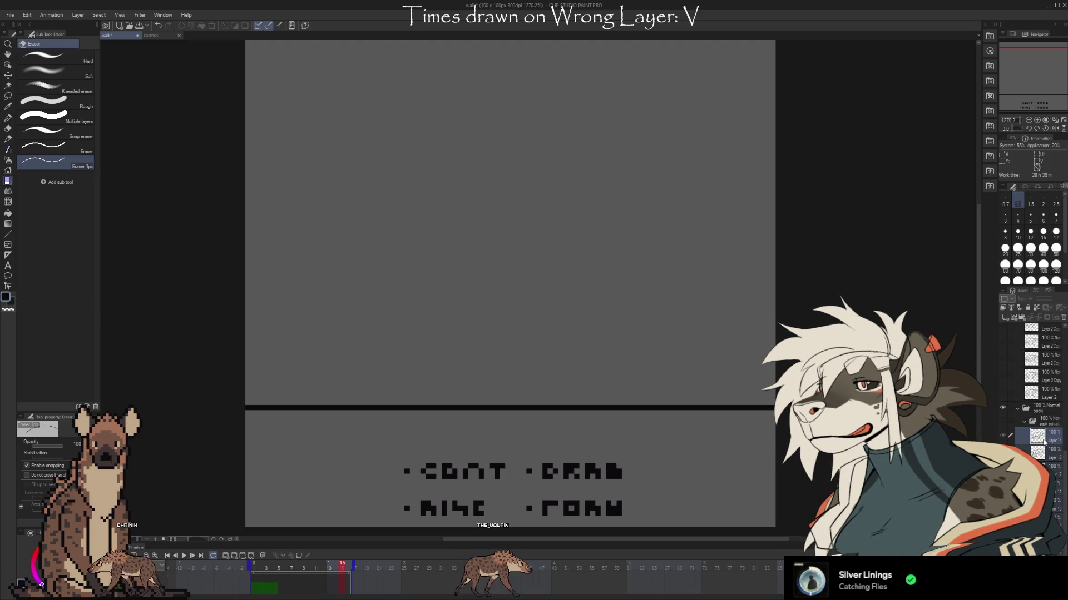
scroll(1046, 423, up, 4)
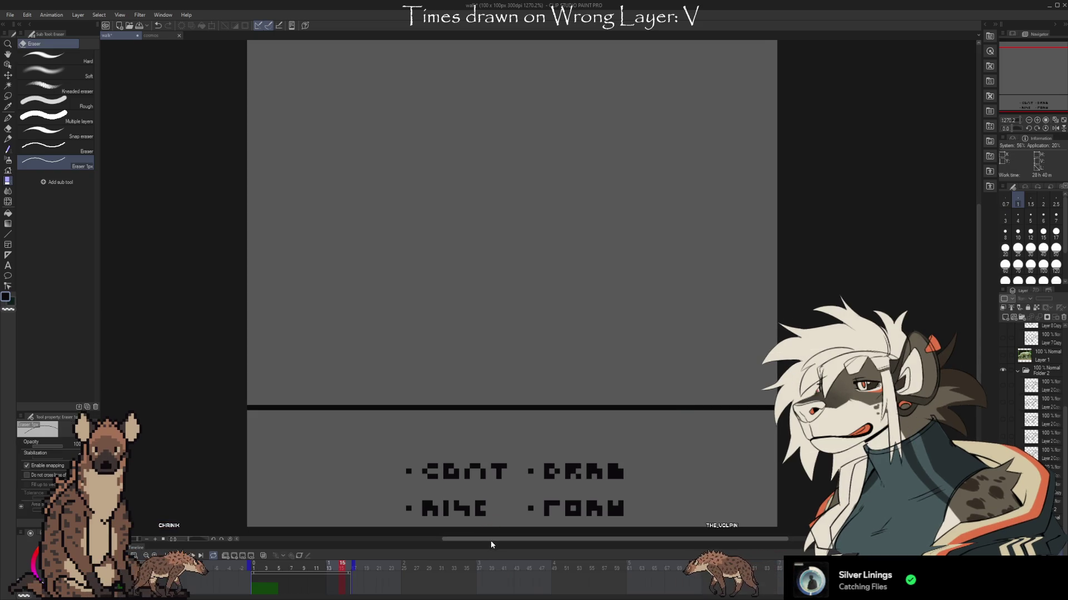
drag(488, 535, 493, 415)
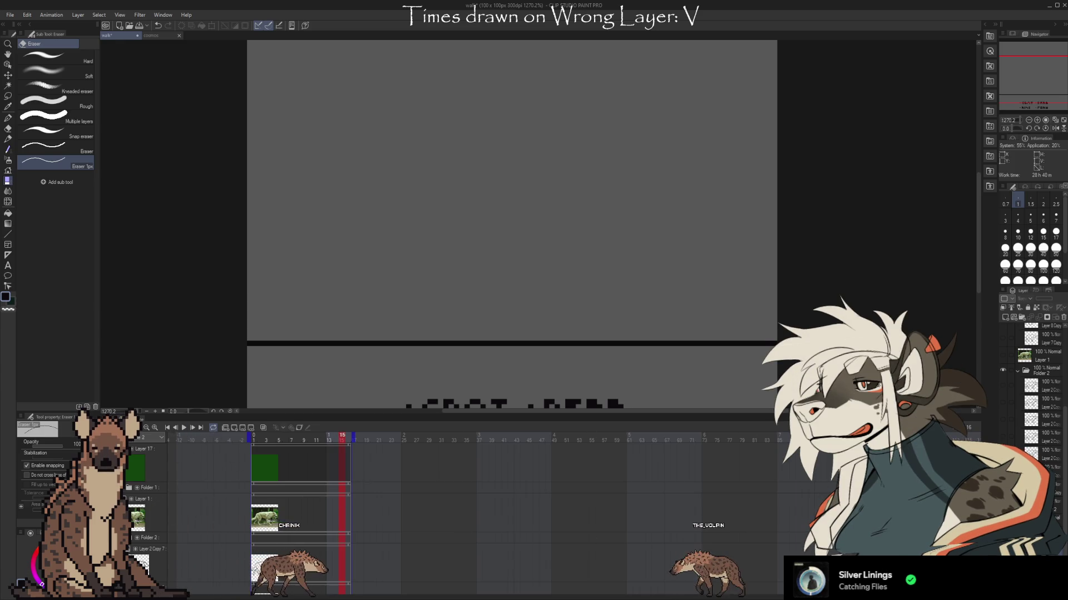
Move the animation end marker from frame 16 to 24 and zoom the timeline in twice
scroll(300, 501, down, 1)
scroll(300, 501, down, 5)
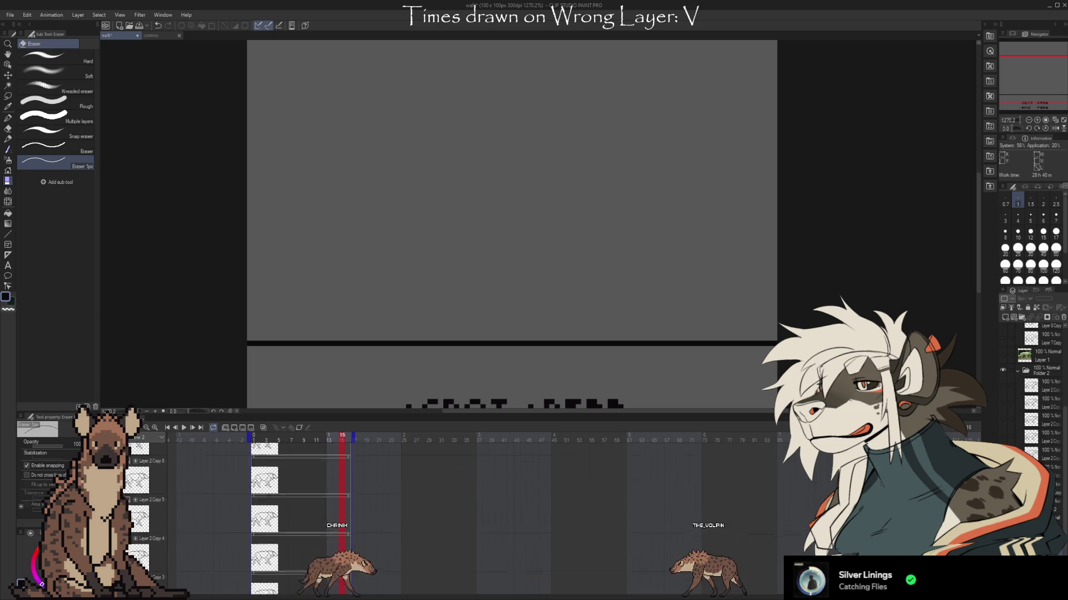
scroll(300, 501, down, 3)
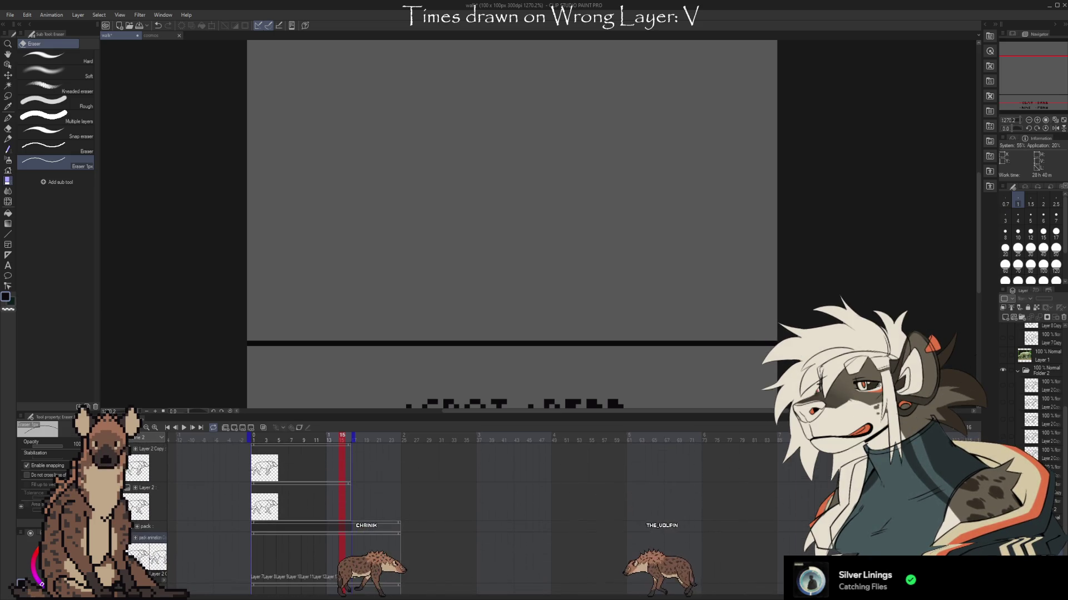
scroll(300, 500, down, 1)
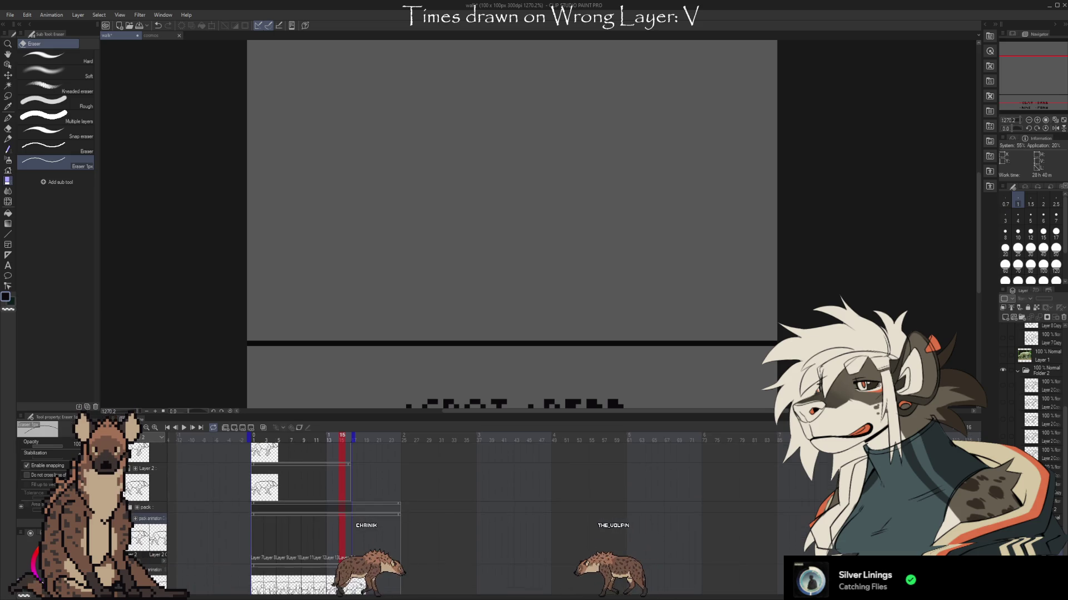
scroll(1040, 417, down, 2)
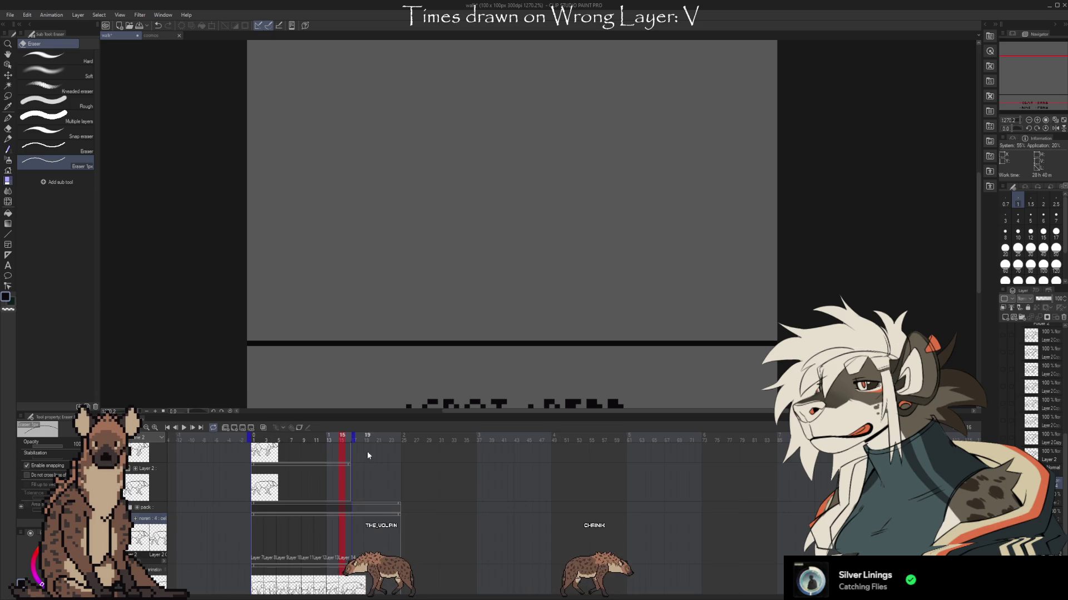
drag(353, 437, 403, 436)
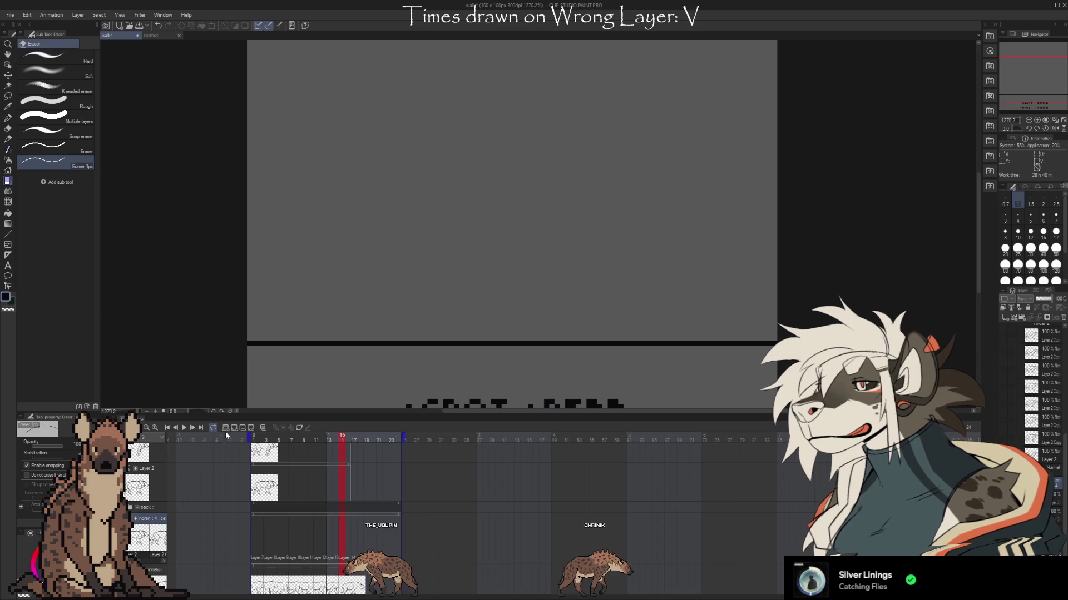
click(155, 426)
click(155, 427)
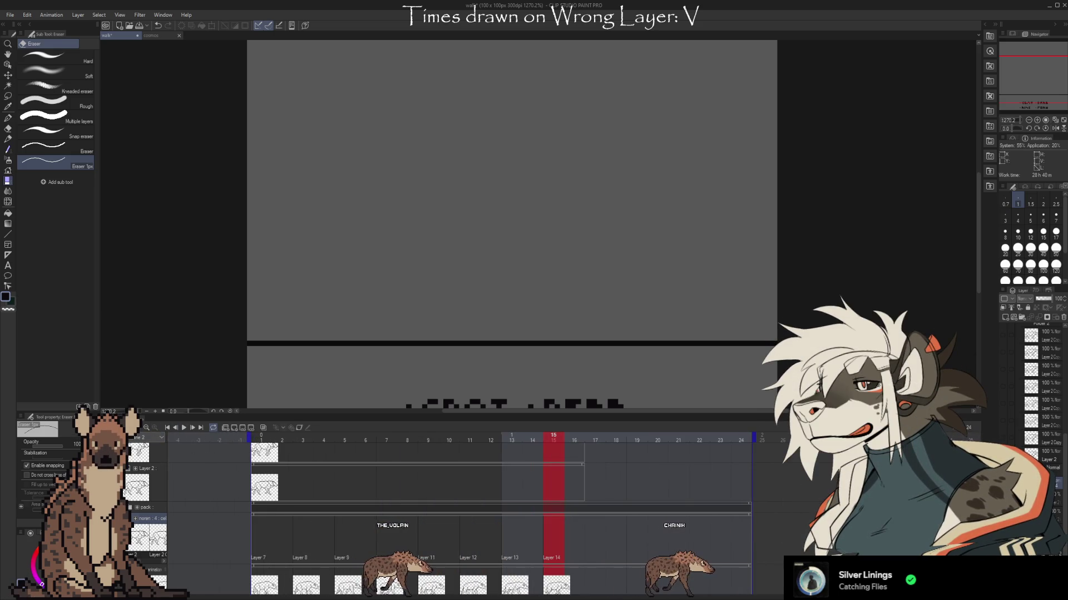
Select the pack animation track and preview the drawings on frames 13 and 11
scroll(769, 537, down, 3)
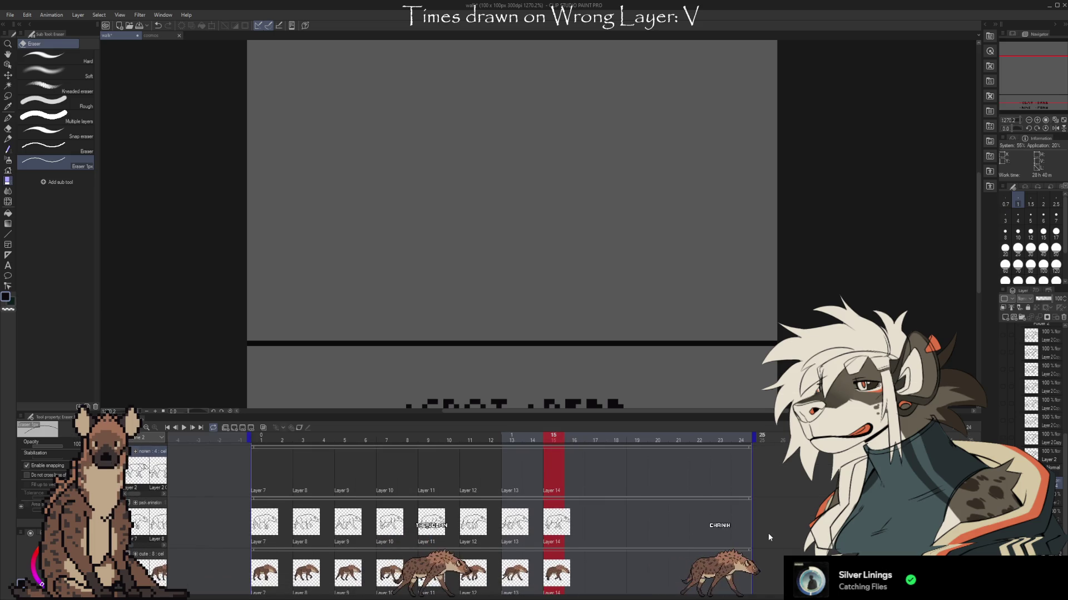
click(605, 517)
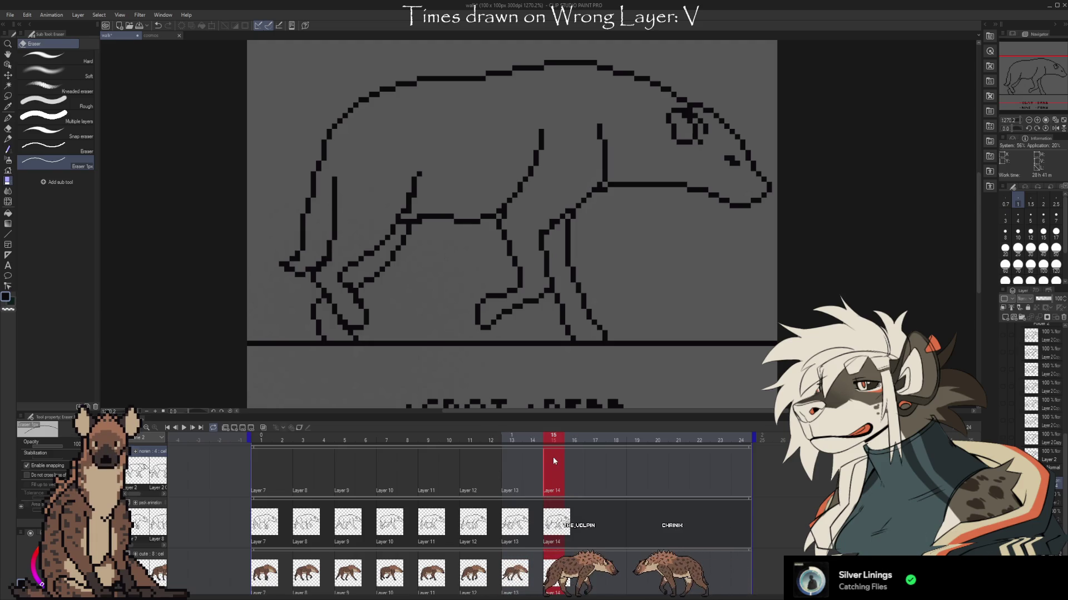
click(510, 482)
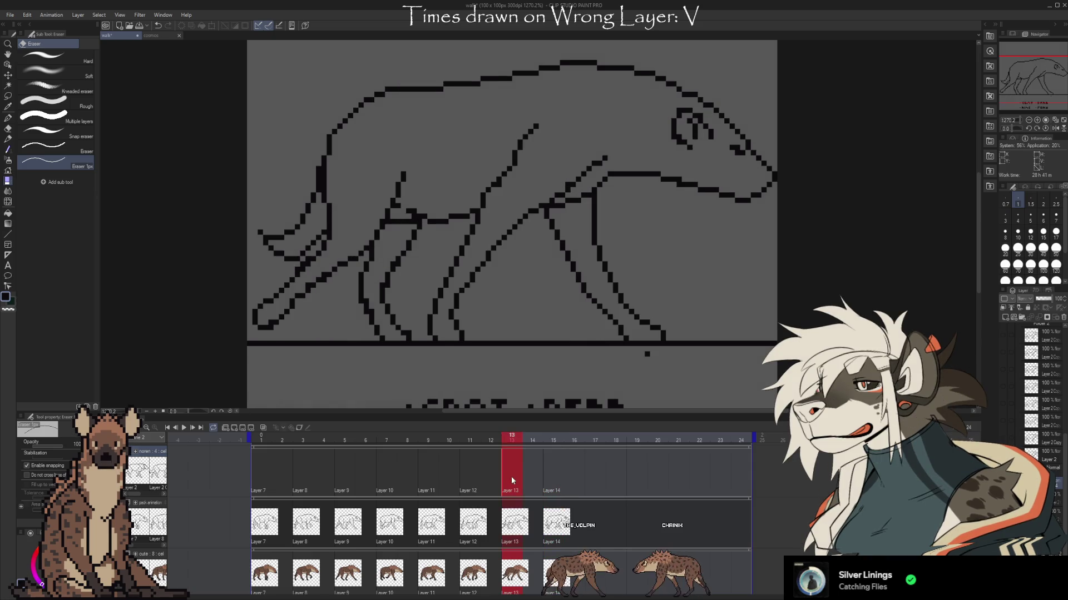
click(478, 487)
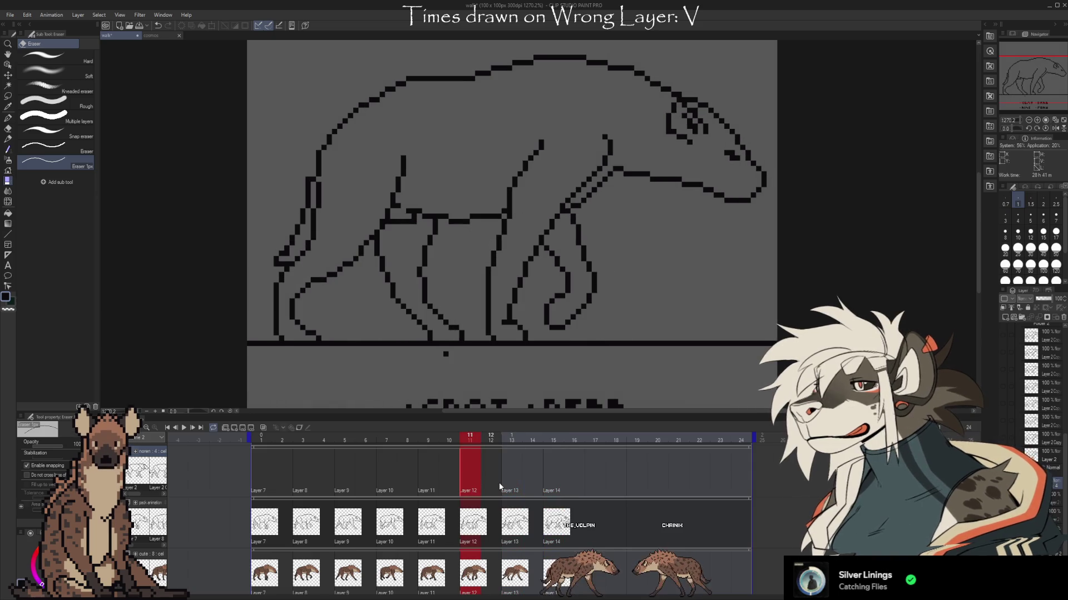
click(259, 477)
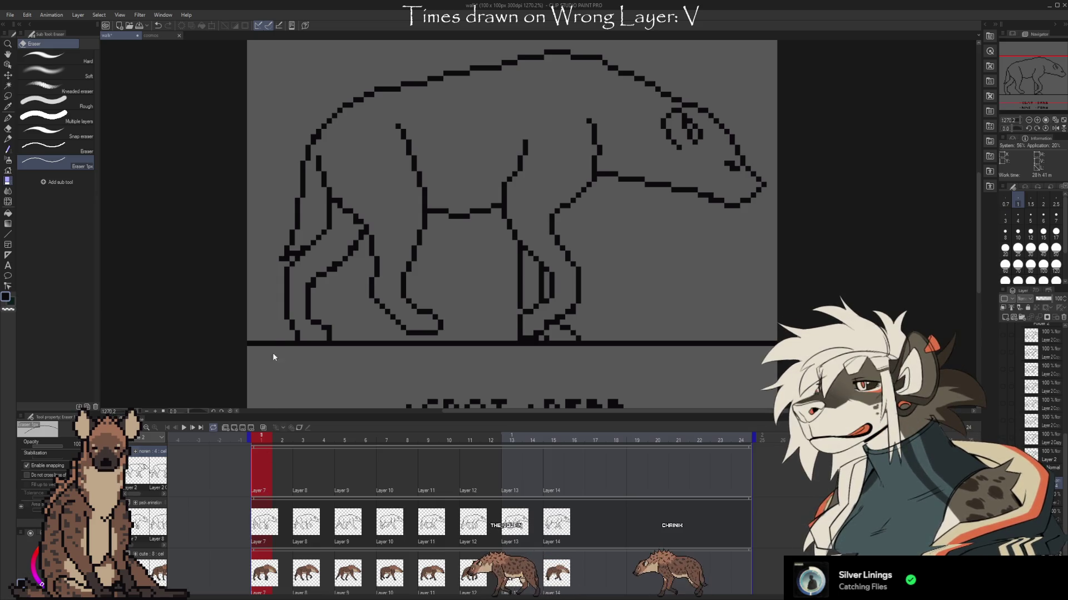
Assign Layer 2, Layer 2 Copy, Copy 2 and Copy 3 cels to frames 1, 3, 5 and 7
key(ctrl+z)
click(303, 481)
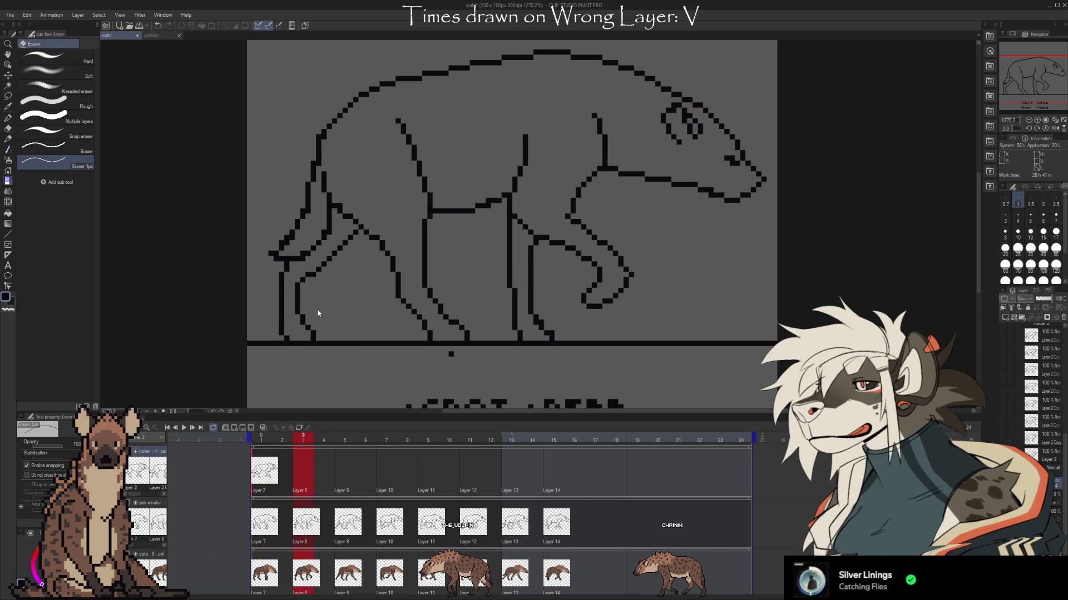
key(ctrl+v)
click(351, 482)
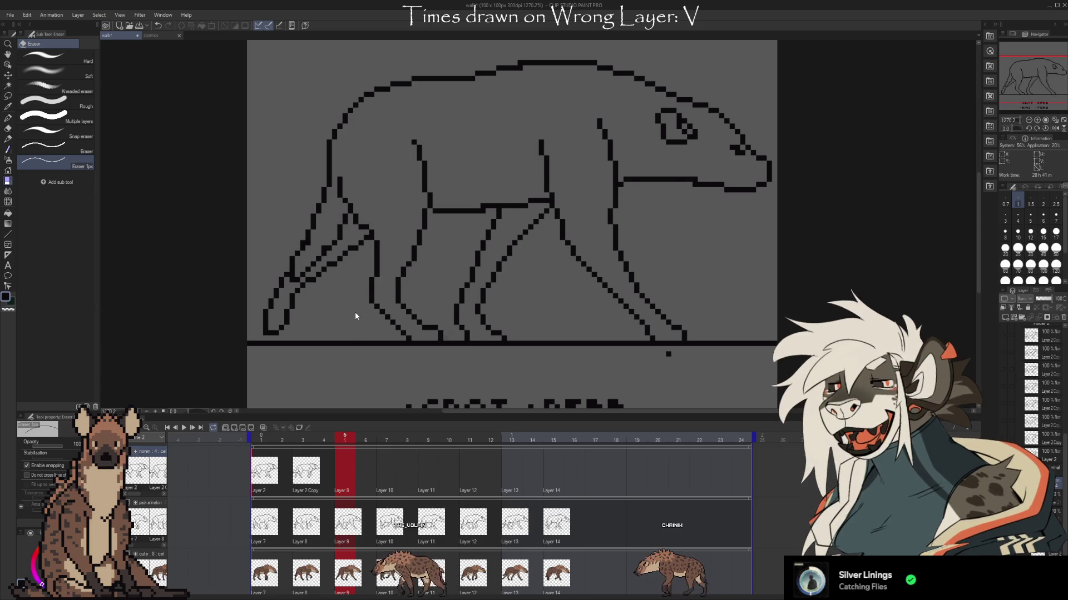
key(ctrl+v)
click(393, 478)
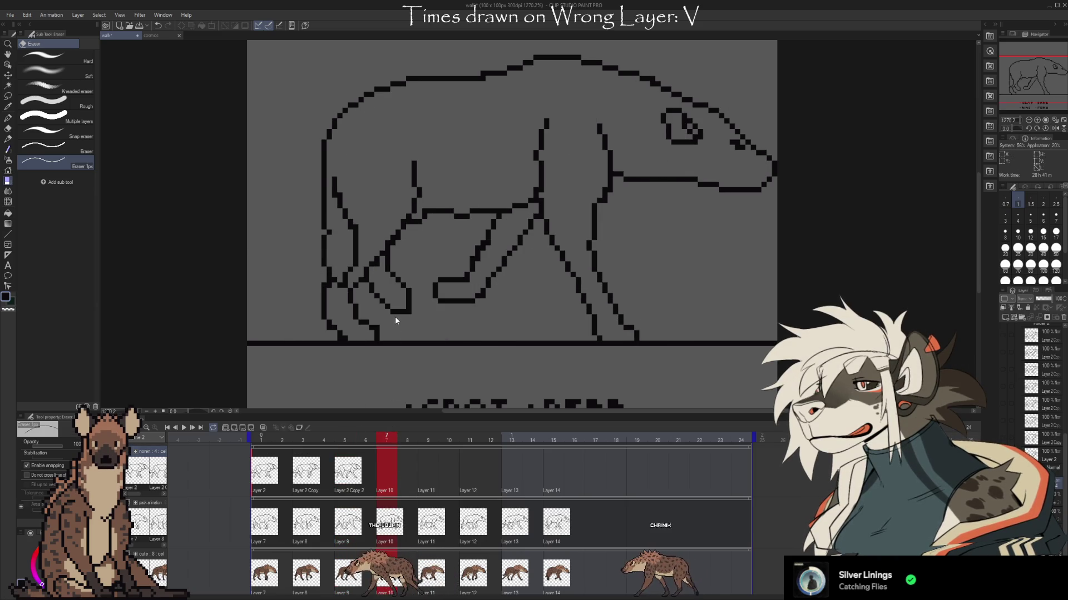
key(ctrl+v)
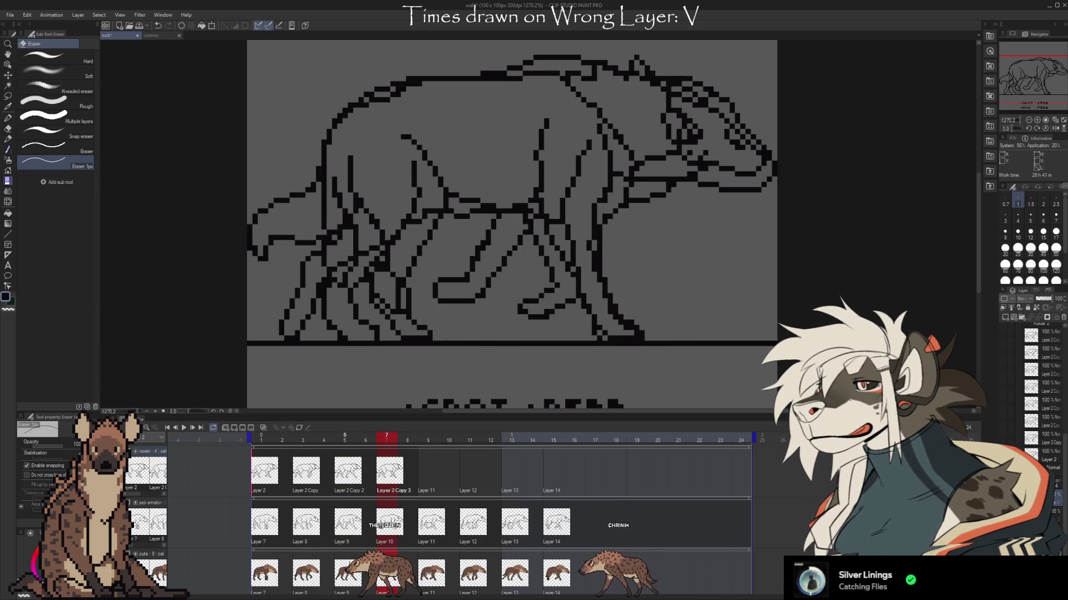
Undo back to one clean outline and shrink the timeline to enlarge the canvas
key(ctrl+z)
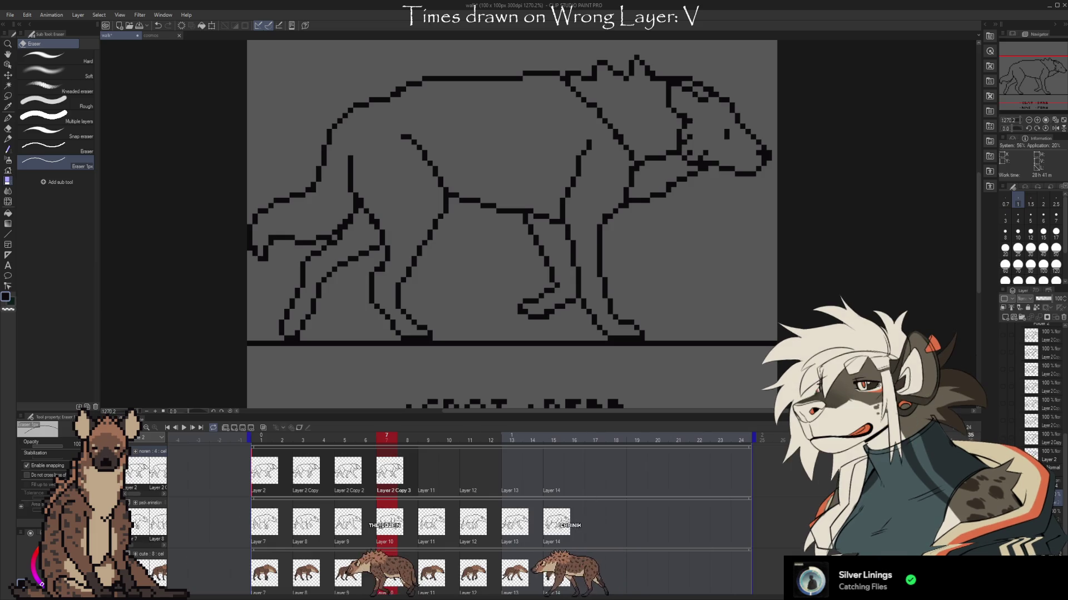
scroll(501, 517, up, 1)
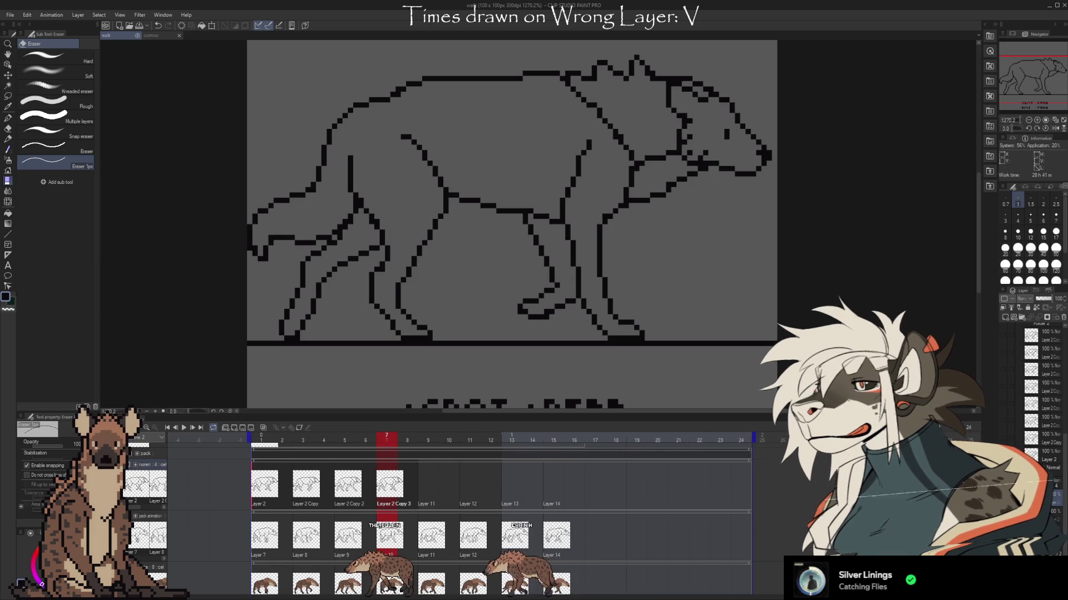
drag(801, 416, 802, 499)
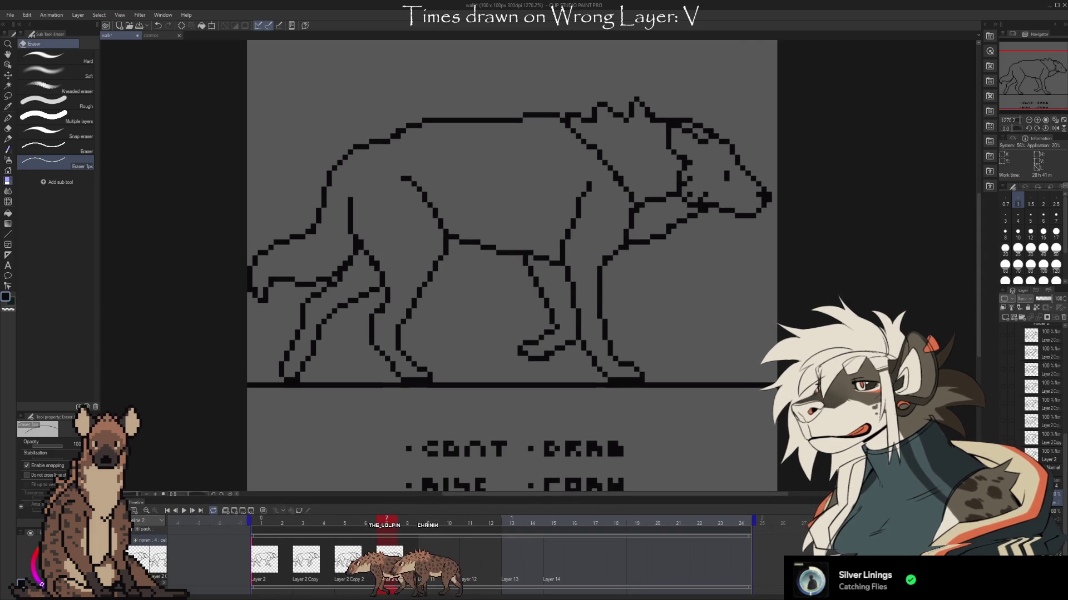
Play the walk cycle over a shortened range, then stop it and extend the range back to frame 25
click(185, 512)
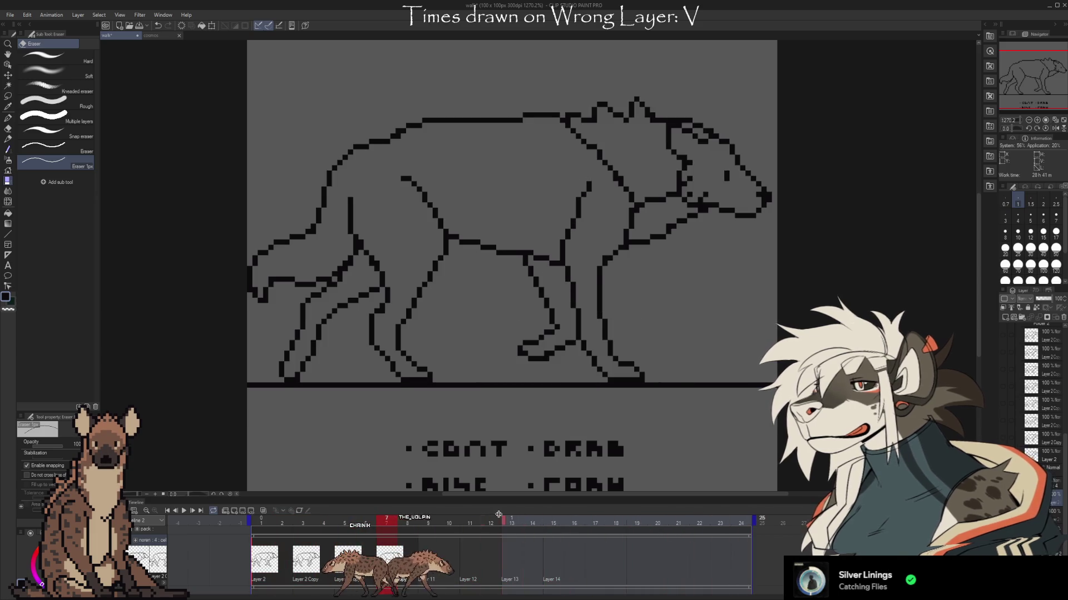
drag(752, 522, 421, 521)
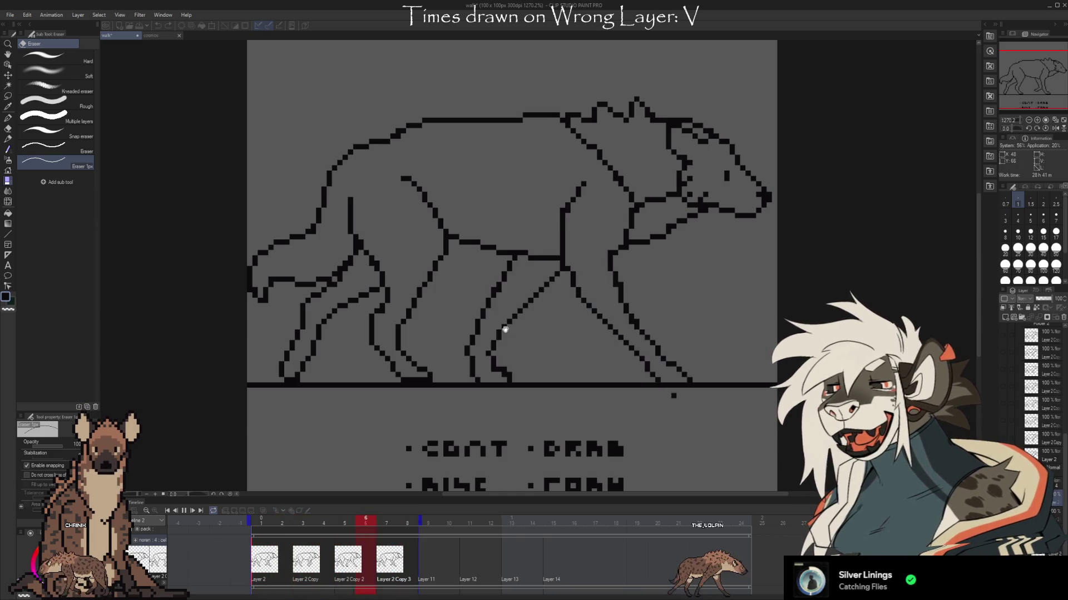
key(space)
drag(428, 521, 753, 521)
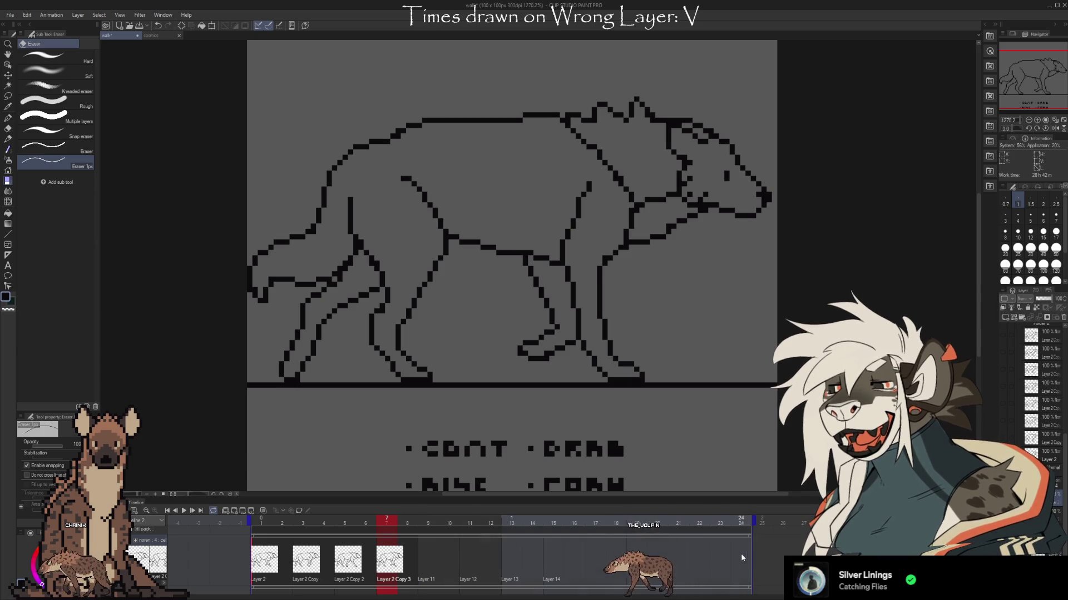
Step to frame 3, then to the Layer 2 Copy 3 frame, and hide the hyena line drawing
click(305, 559)
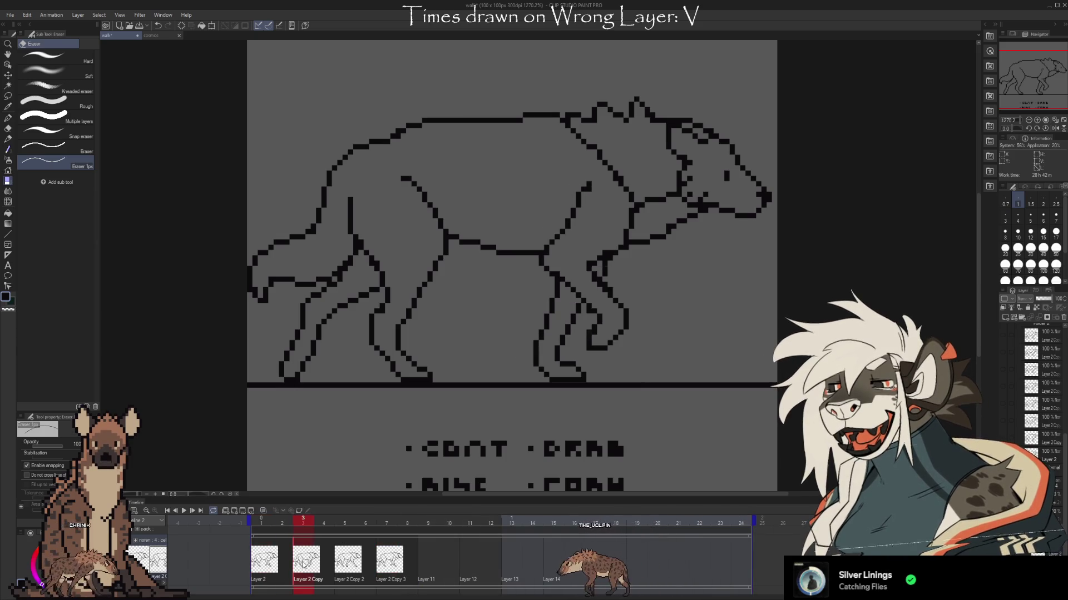
click(393, 567)
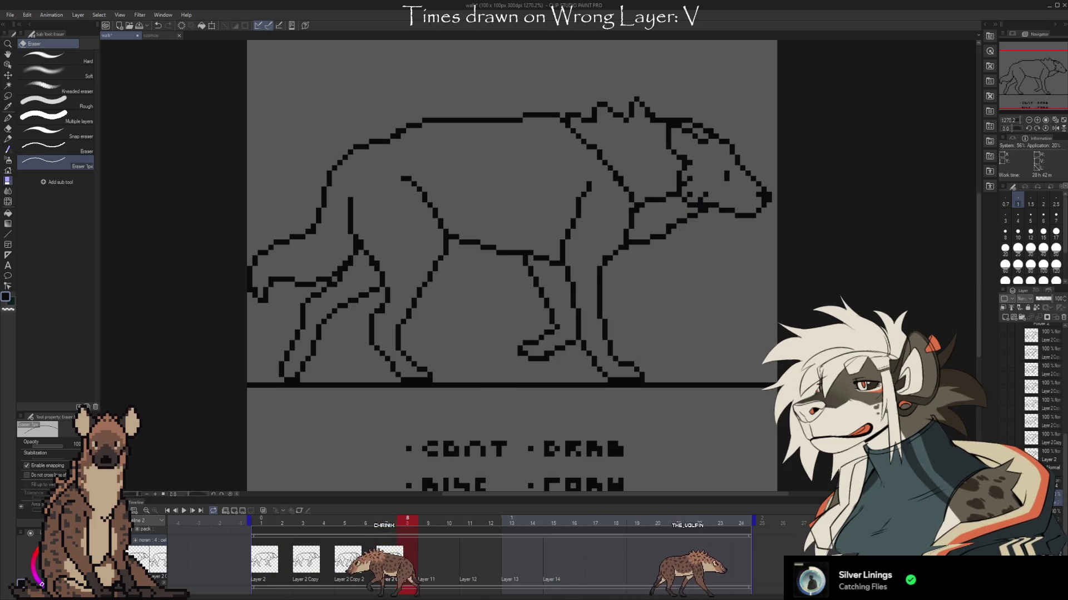
key(Delete)
scroll(1045, 389, up, 3)
scroll(1045, 400, down, 3)
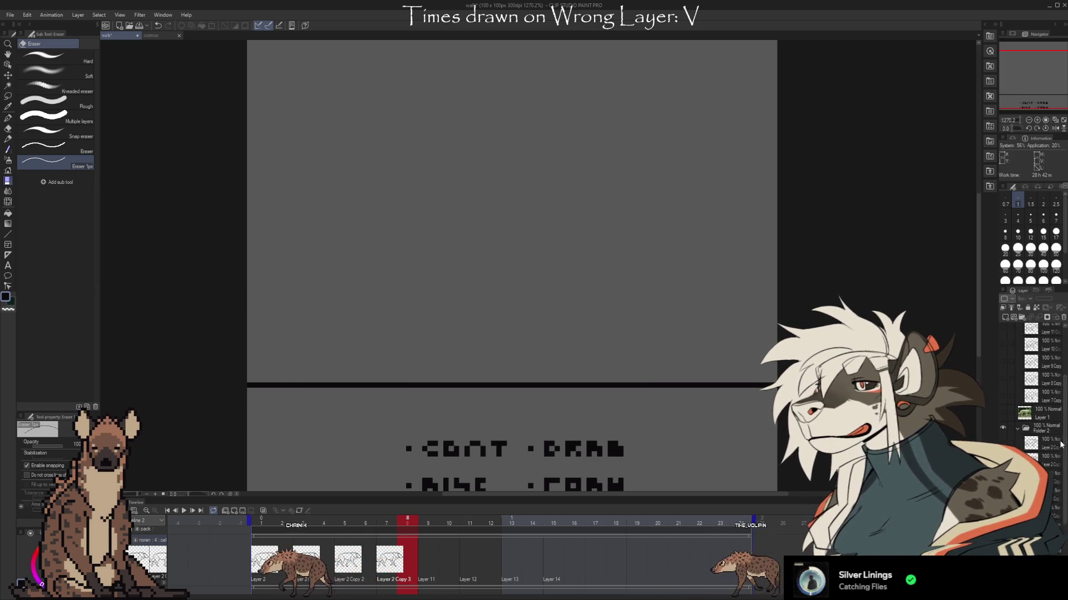
key(ctrl+z)
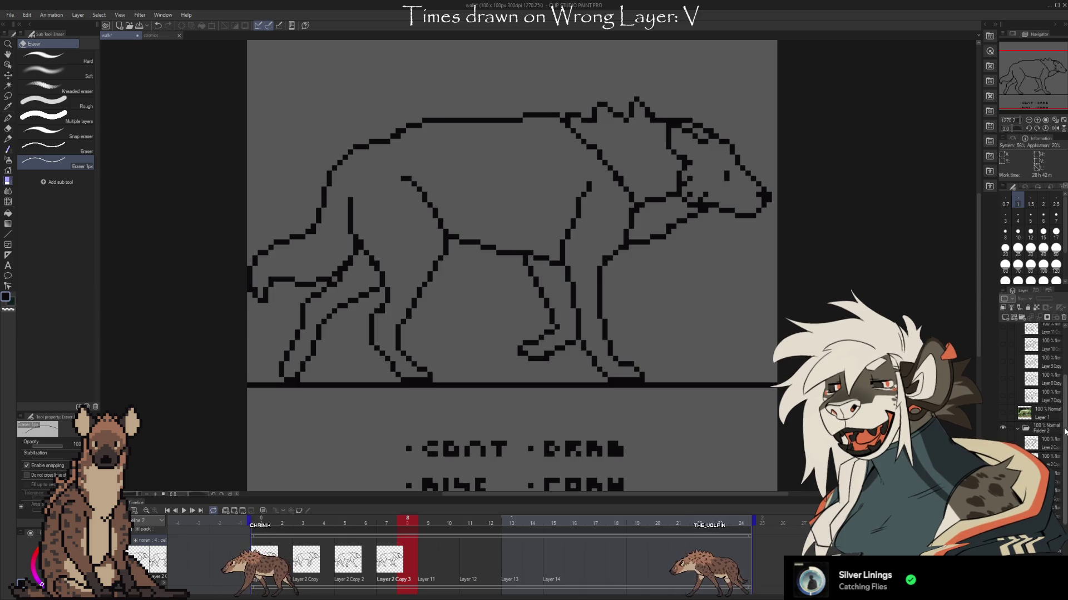
click(1002, 344)
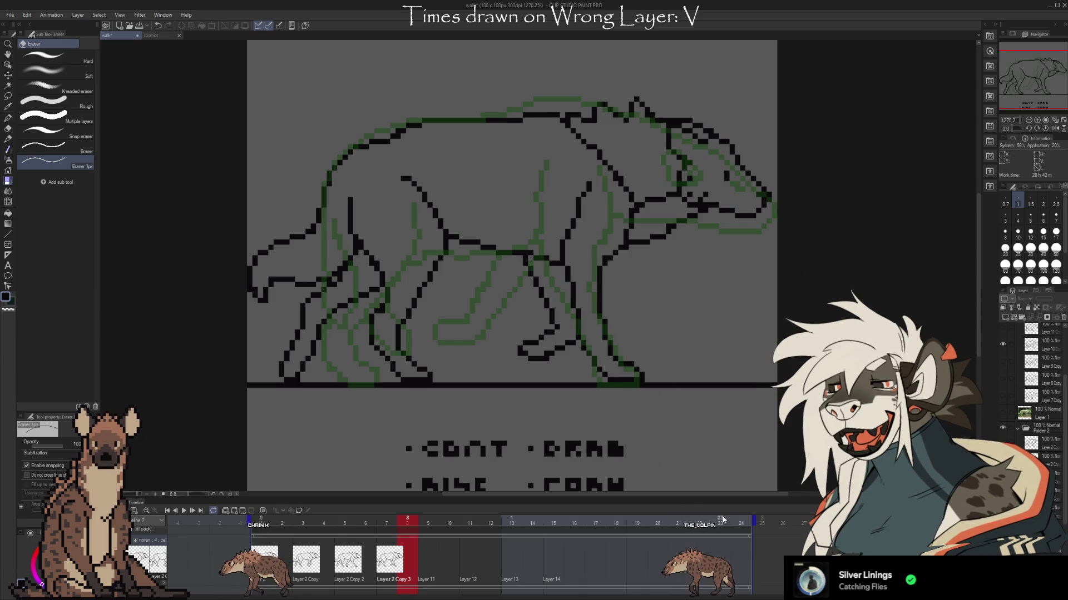
key(ctrl+z)
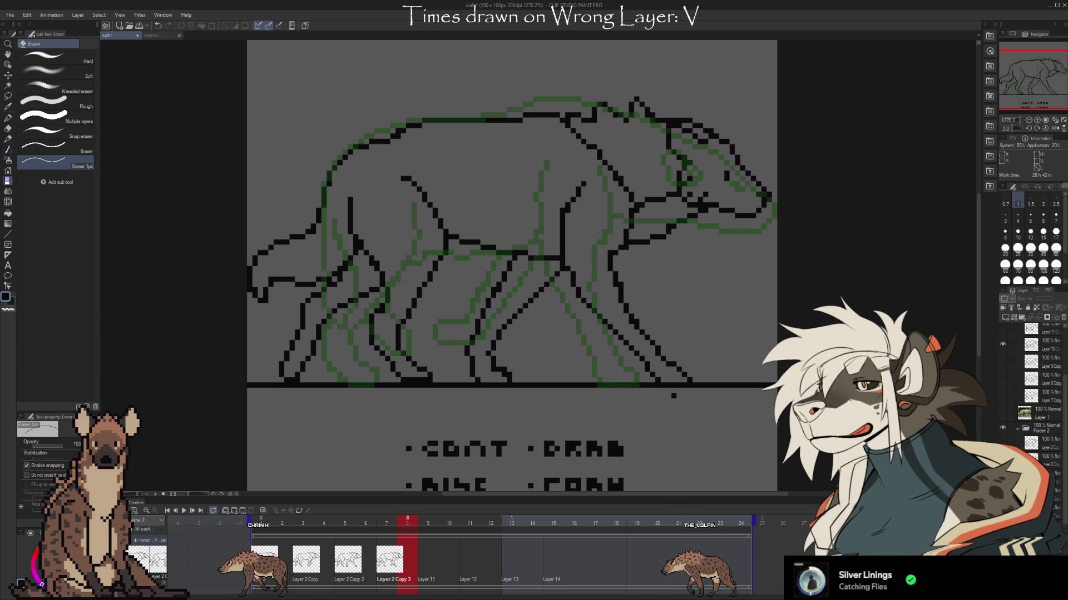
scroll(1045, 389, up, 1)
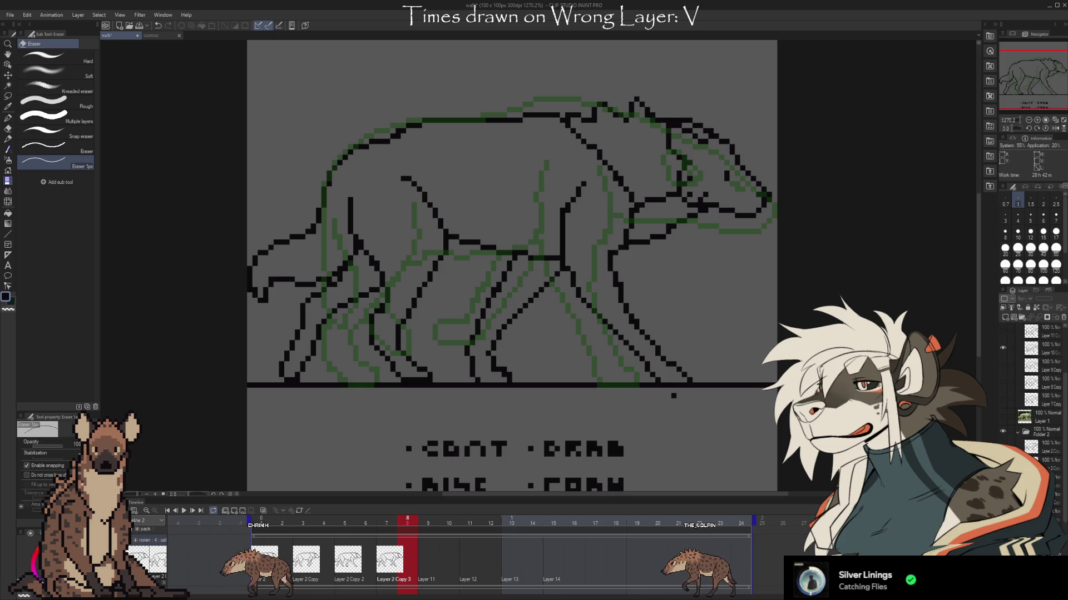
key(Delete)
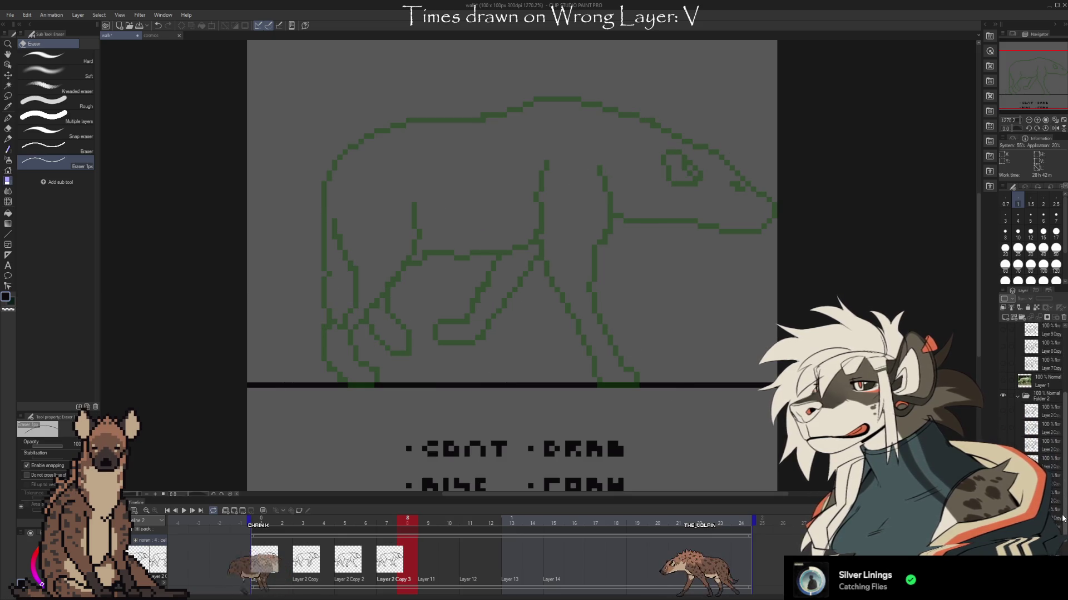
scroll(1004, 371, up, 1)
scroll(1004, 372, down, 1)
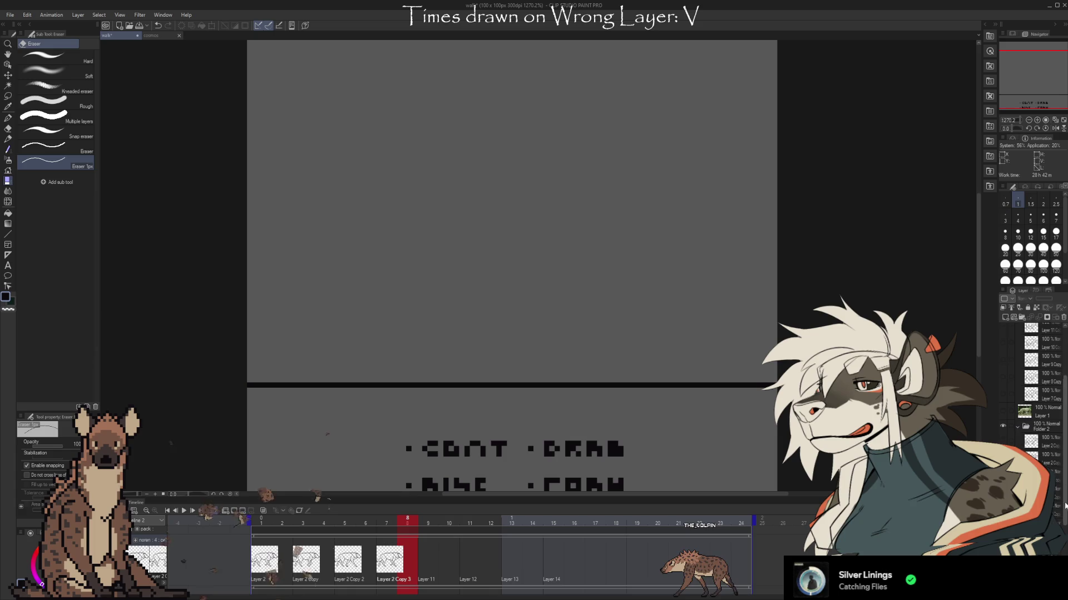
key(ctrl+z)
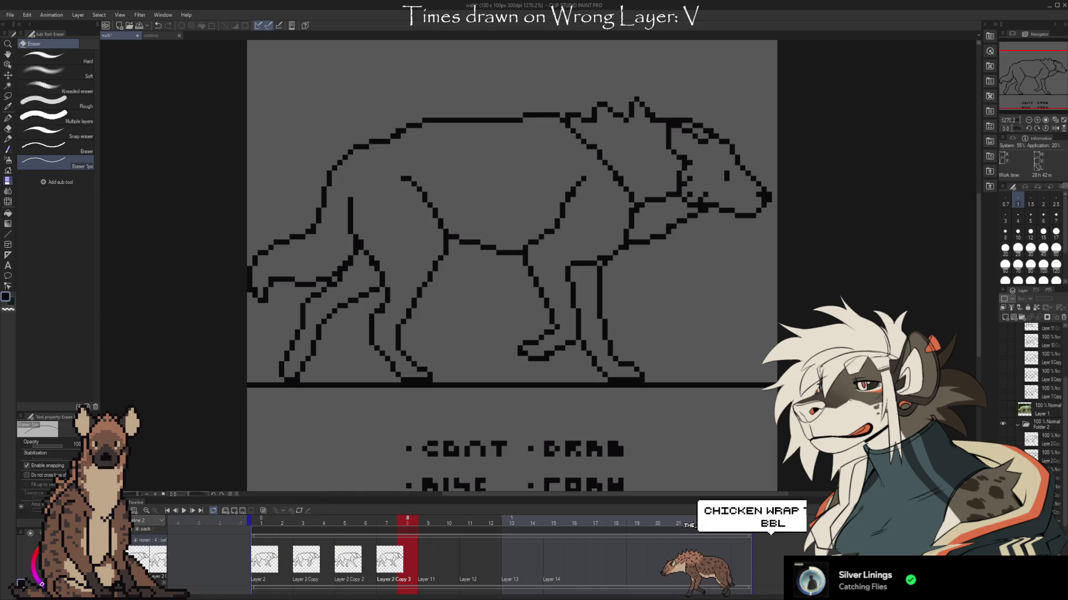
key(ctrl+z)
key(ctrl+z)
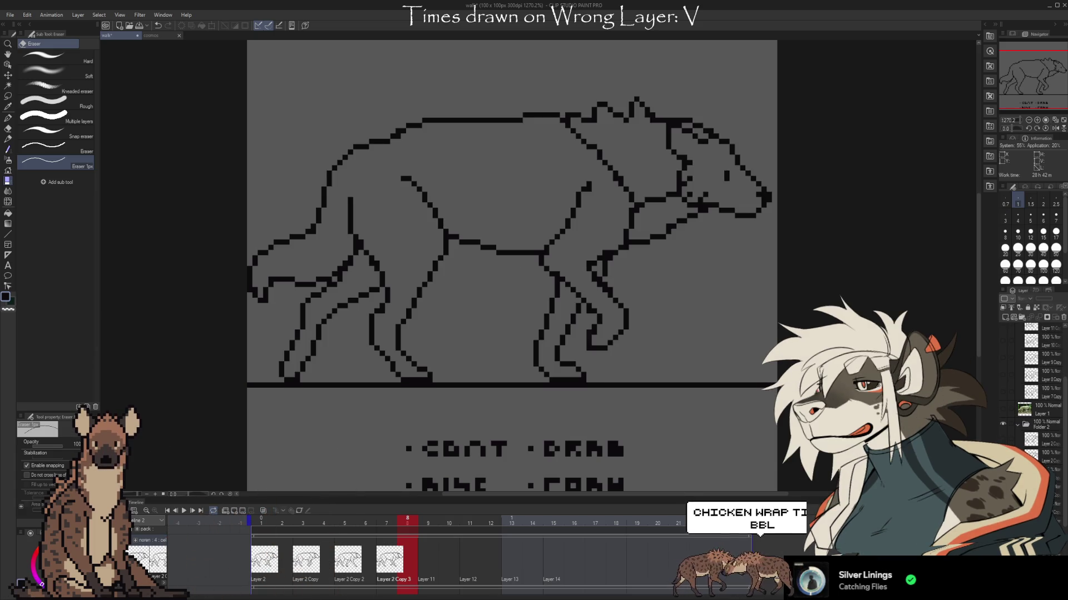
key(ctrl+z)
key(ctrl+z)
key(ctrl+z)
key(ctrl+z)
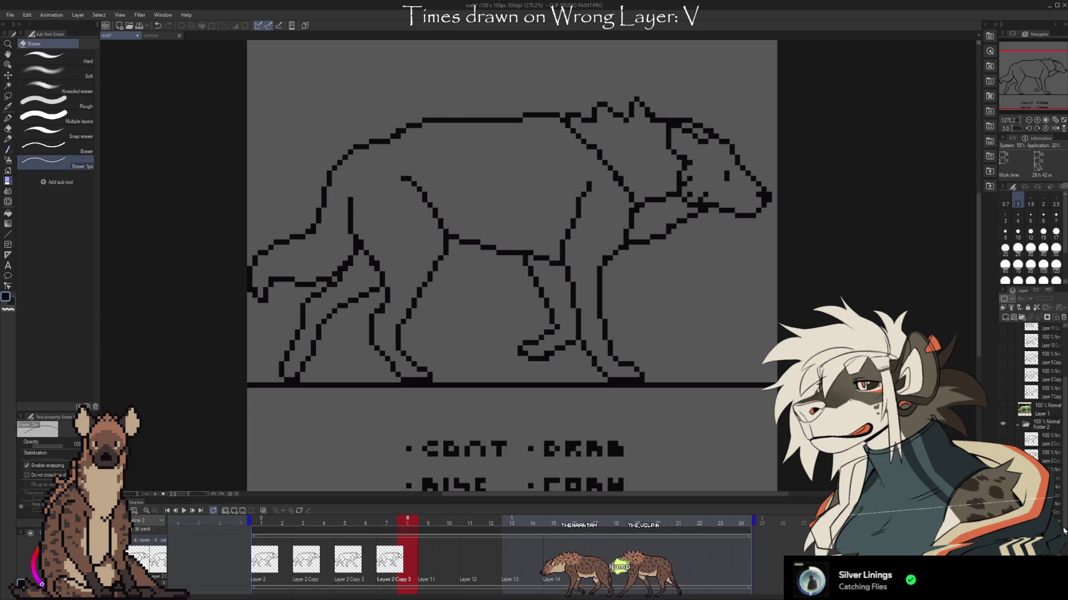
scroll(1001, 380, up, 2)
click(1002, 377)
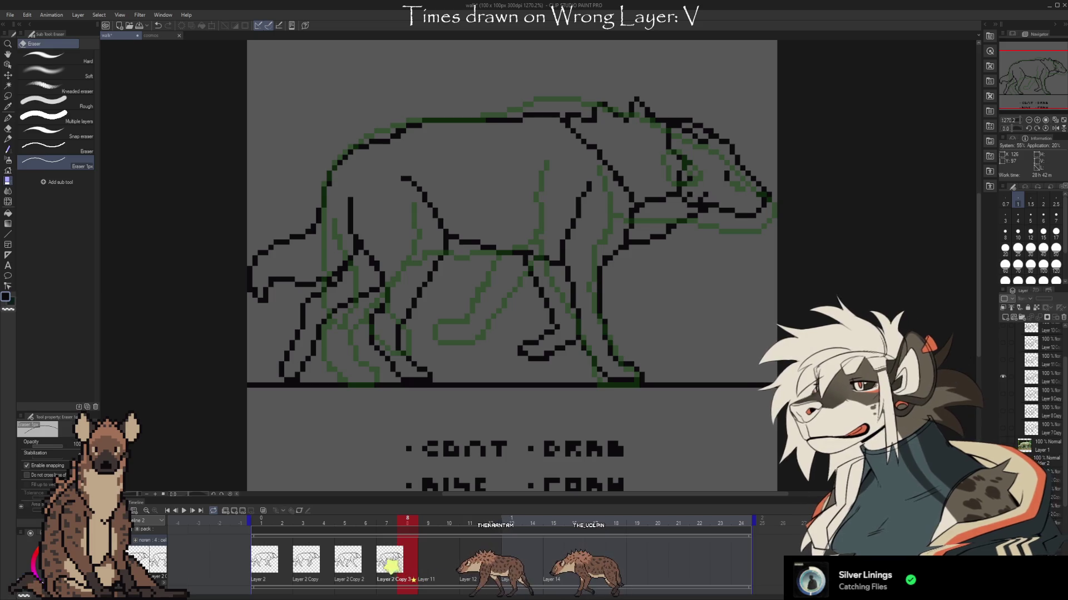
click(1003, 360)
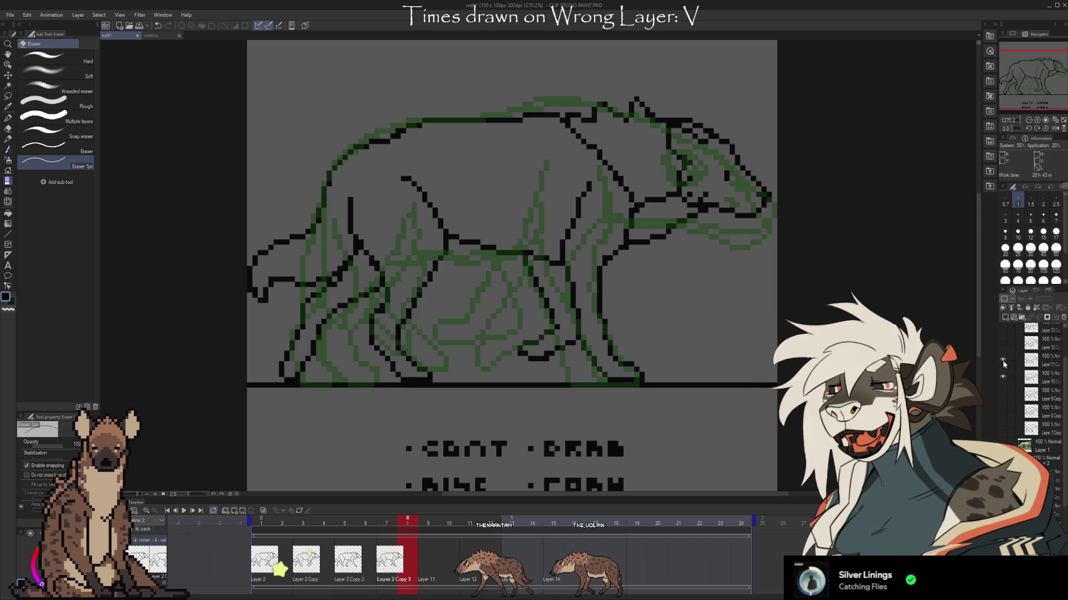
click(1002, 360)
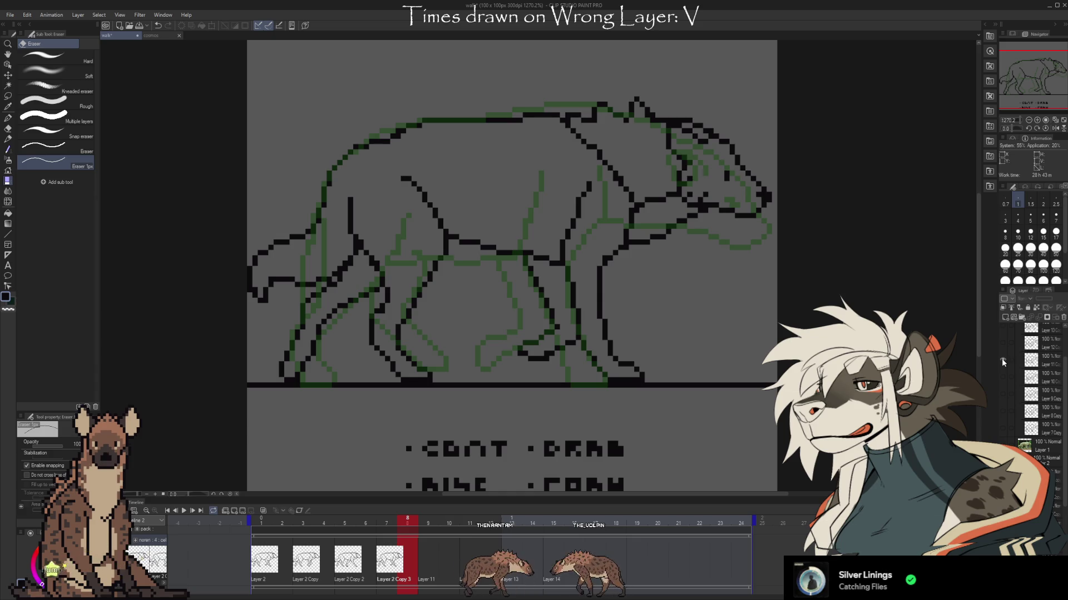
scroll(1062, 501, down, 2)
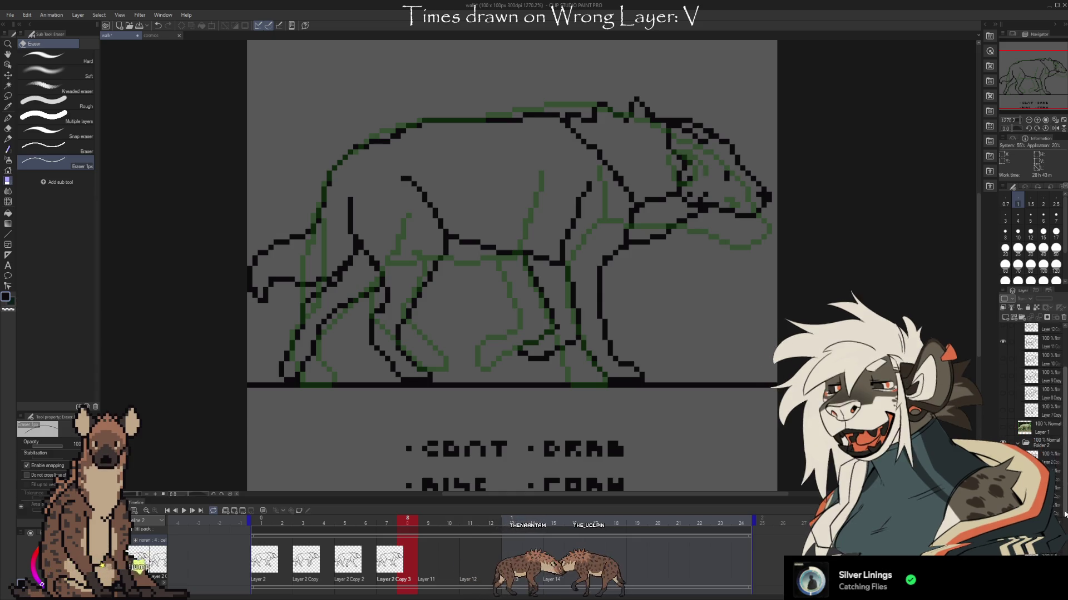
scroll(1061, 487, up, 3)
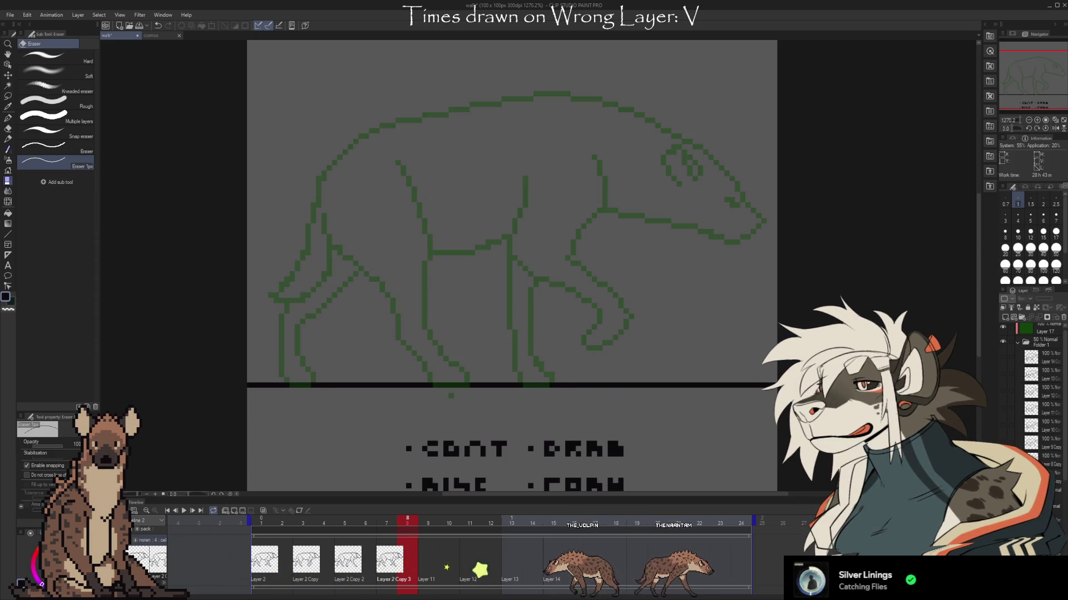
click(1003, 444)
click(1002, 427)
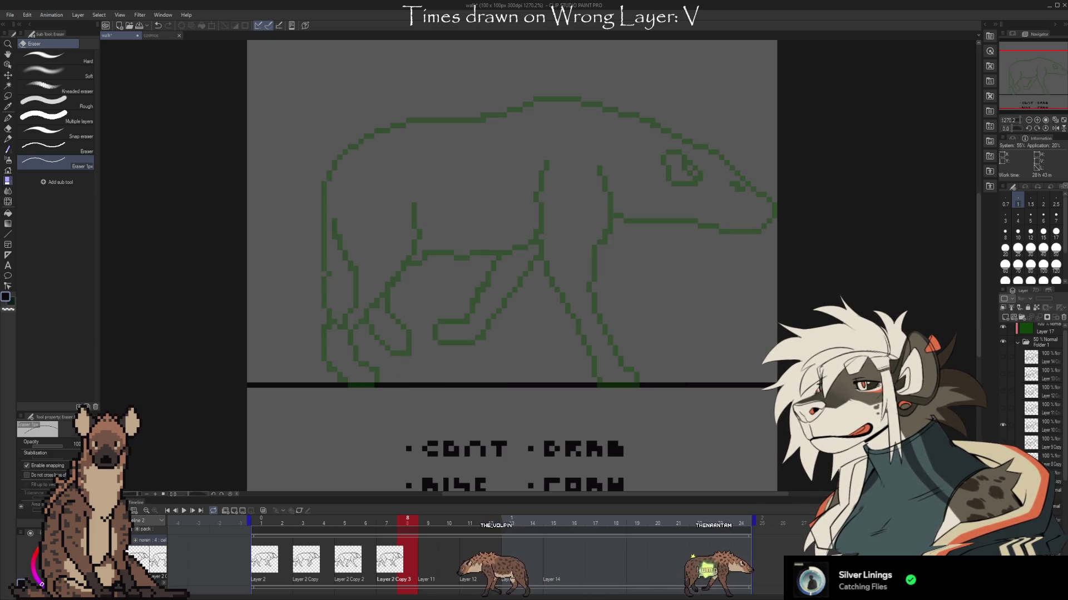
click(1003, 427)
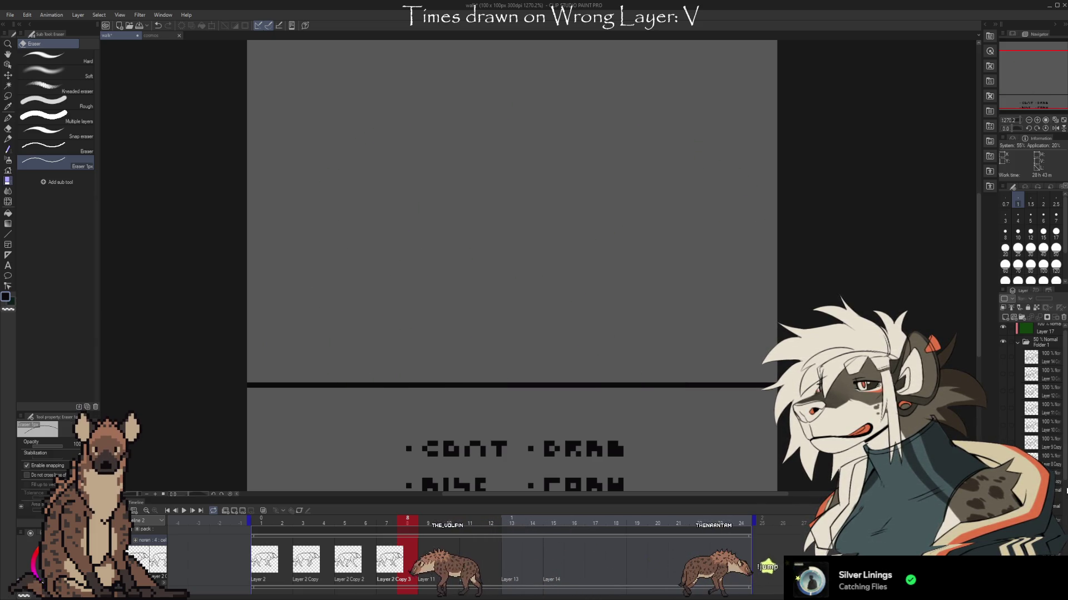
scroll(1063, 506, down, 3)
scroll(1063, 506, down, 2)
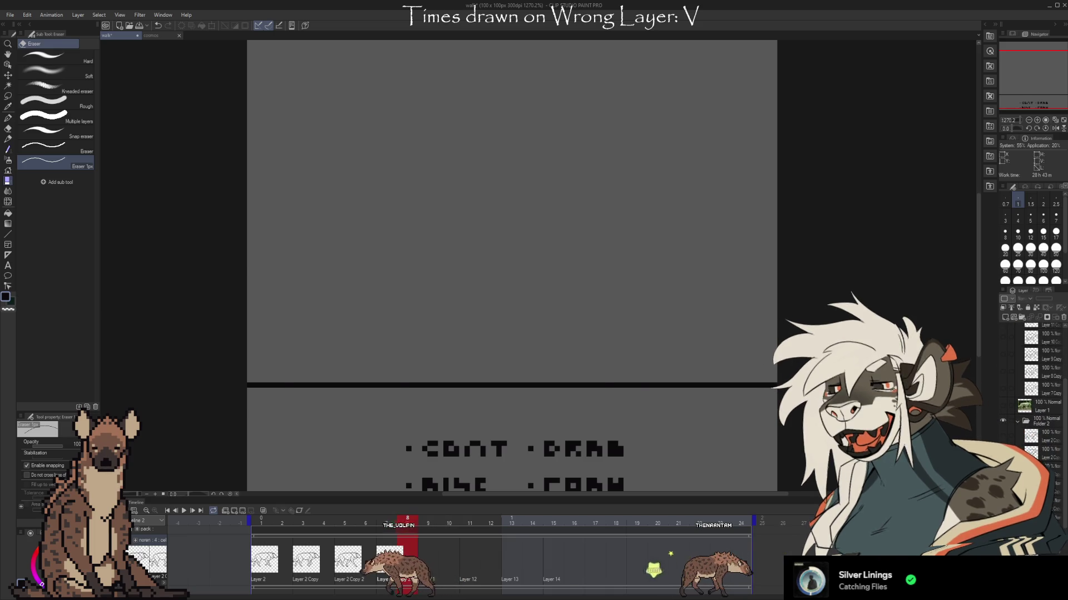
click(1002, 421)
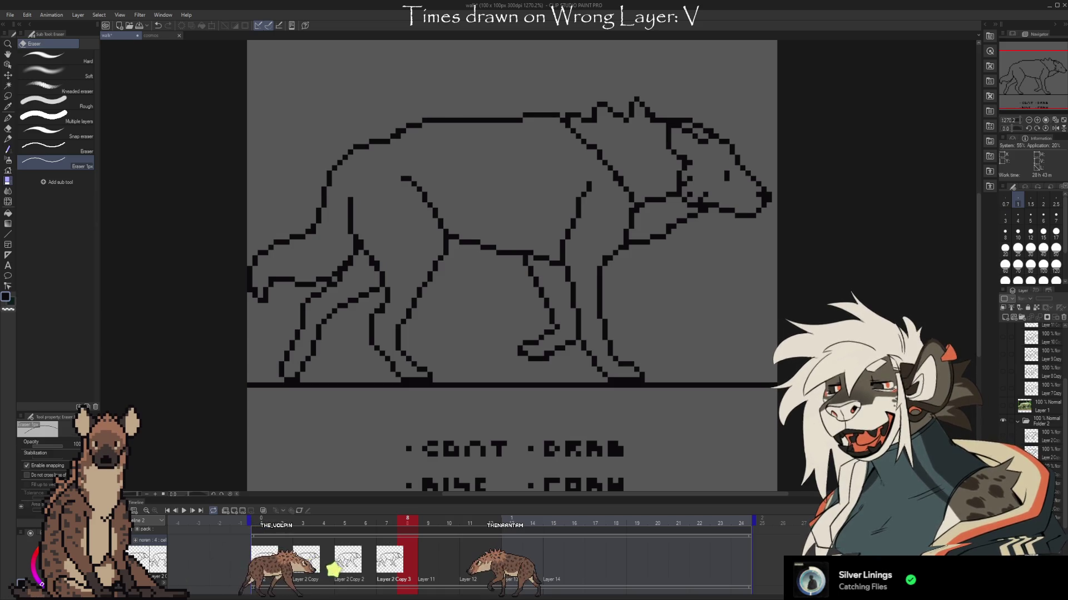
Flip the green reference layers and Layers 10 and 11 on and off to compare reference poses
scroll(1045, 473, up, 3)
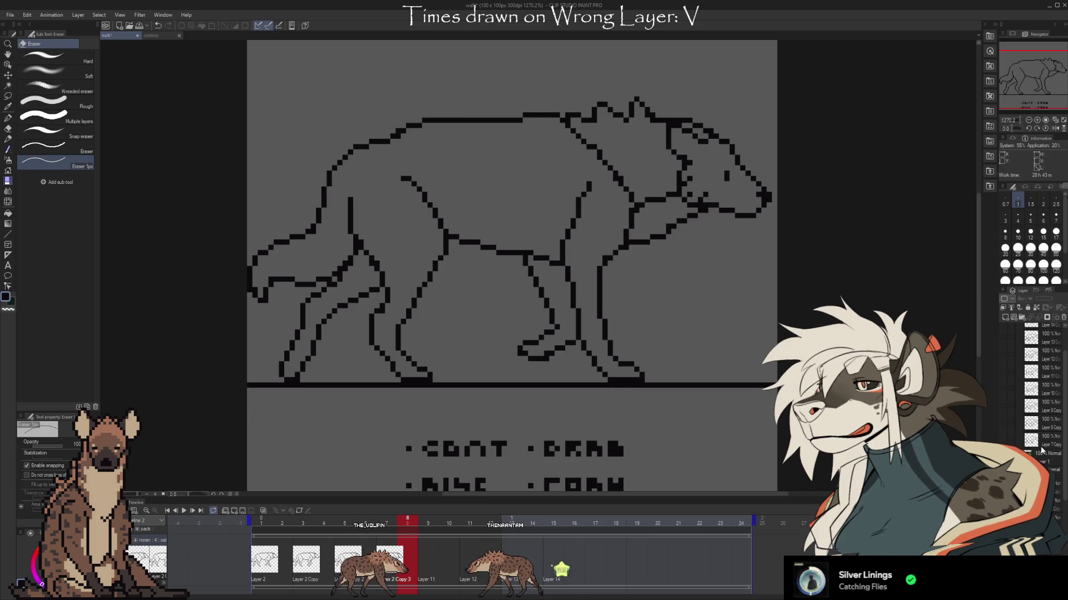
click(1003, 388)
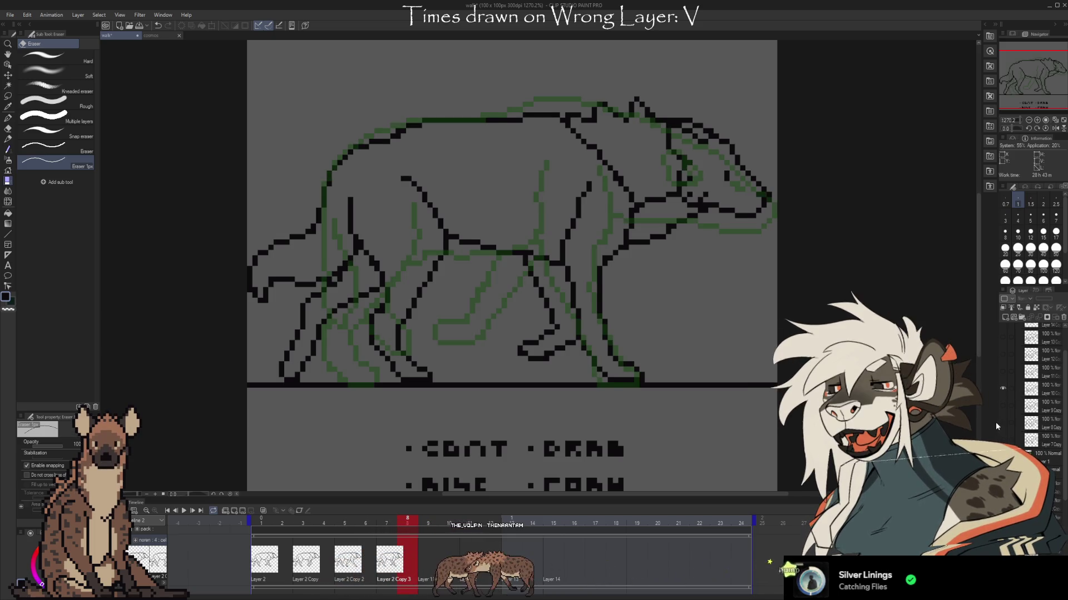
click(1003, 372)
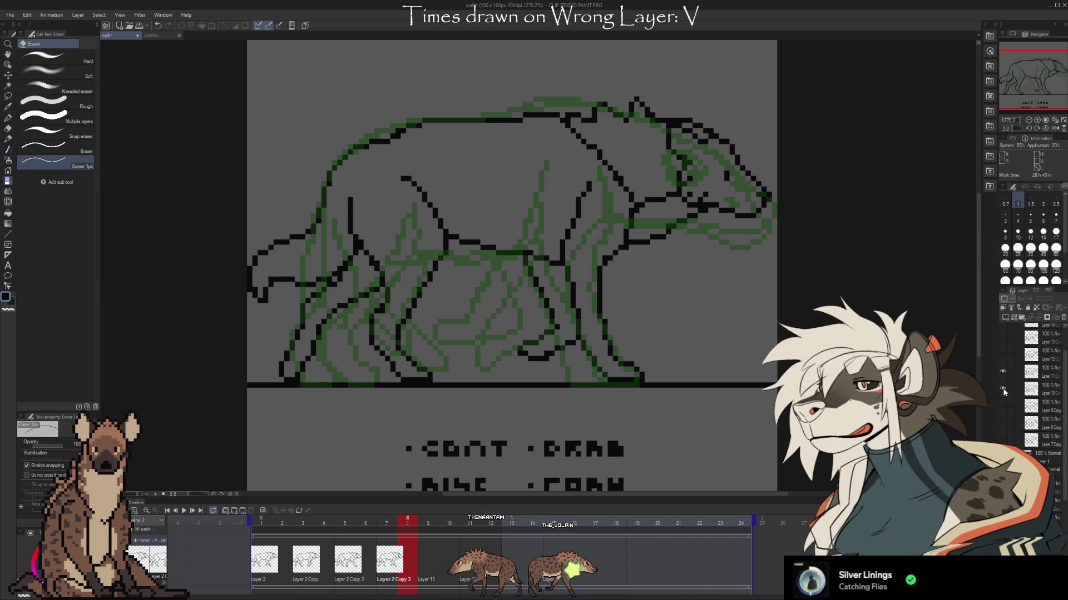
click(1003, 388)
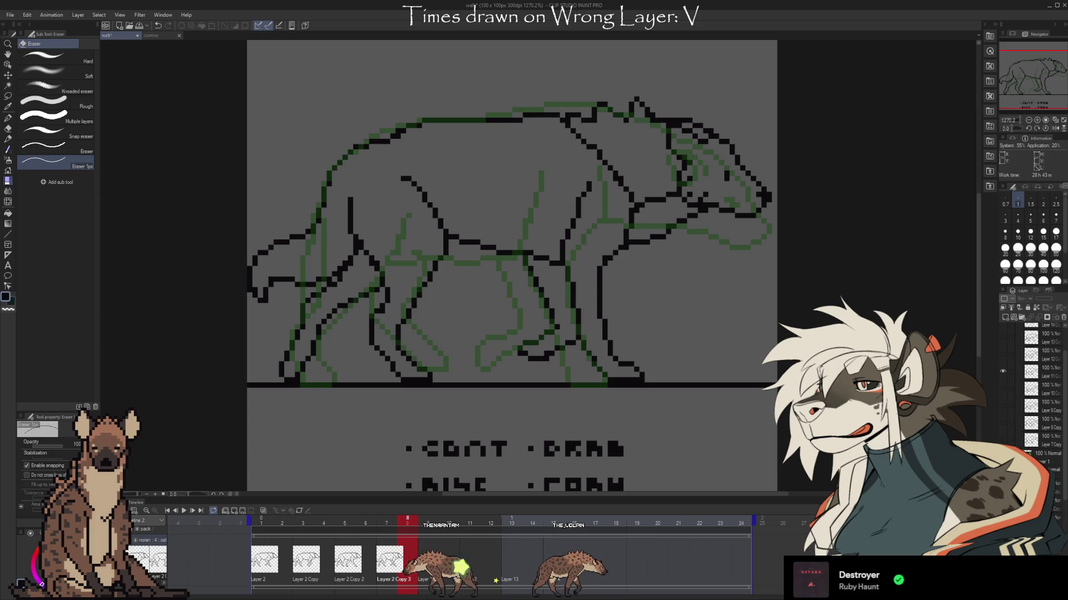
click(1003, 371)
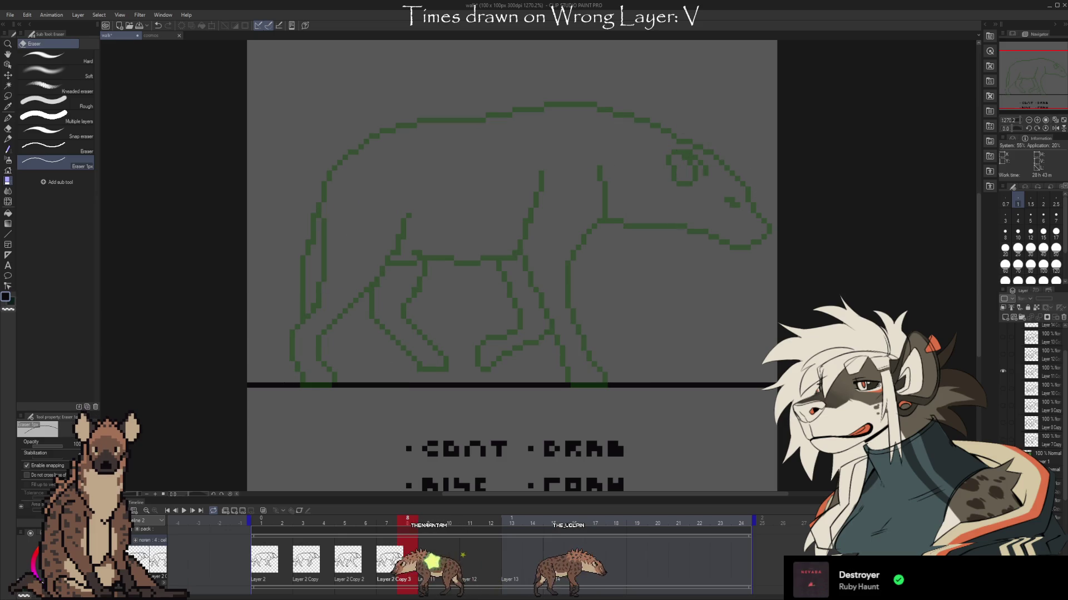
click(1002, 372)
click(1003, 440)
click(1003, 441)
click(1000, 422)
click(999, 421)
click(999, 401)
click(1000, 401)
click(1000, 388)
click(1003, 372)
click(1002, 374)
click(1009, 383)
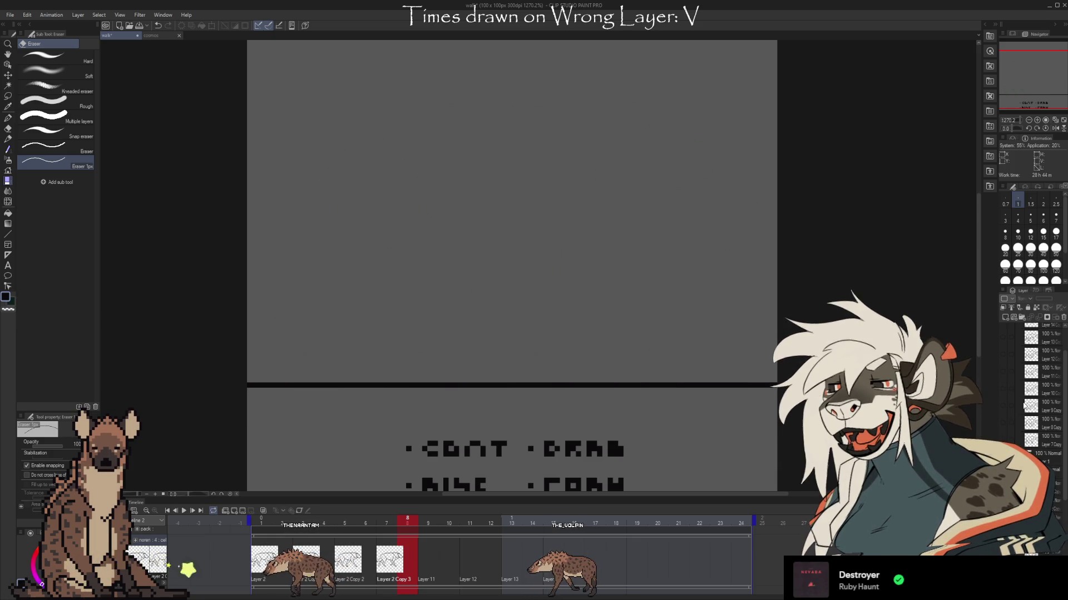
Show the black hyena lineart with a second front-leg pose layer overlaid
scroll(1022, 401, down, 2)
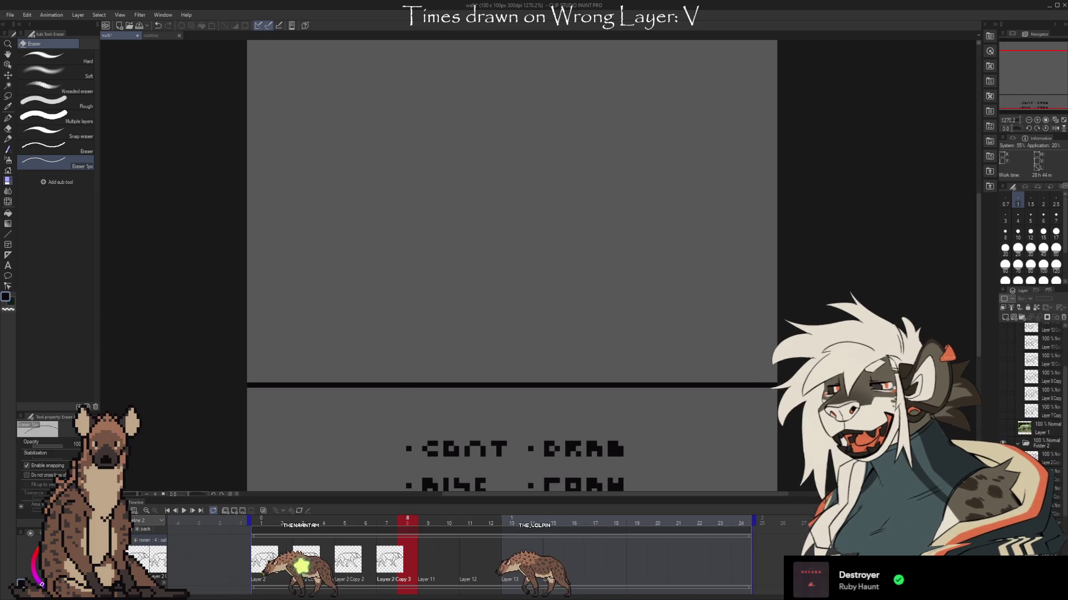
click(1003, 457)
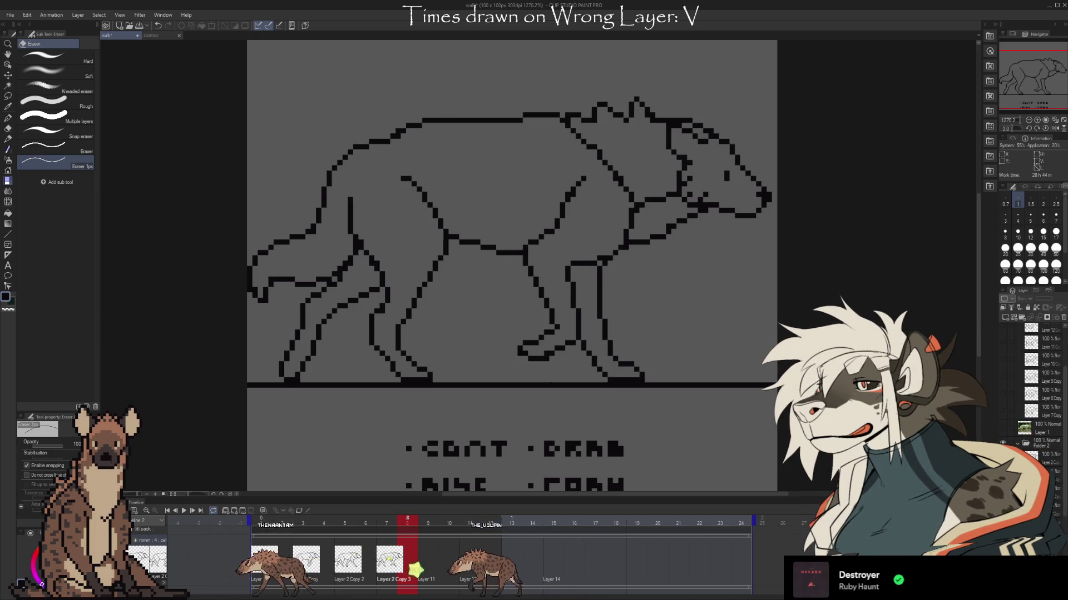
click(1003, 465)
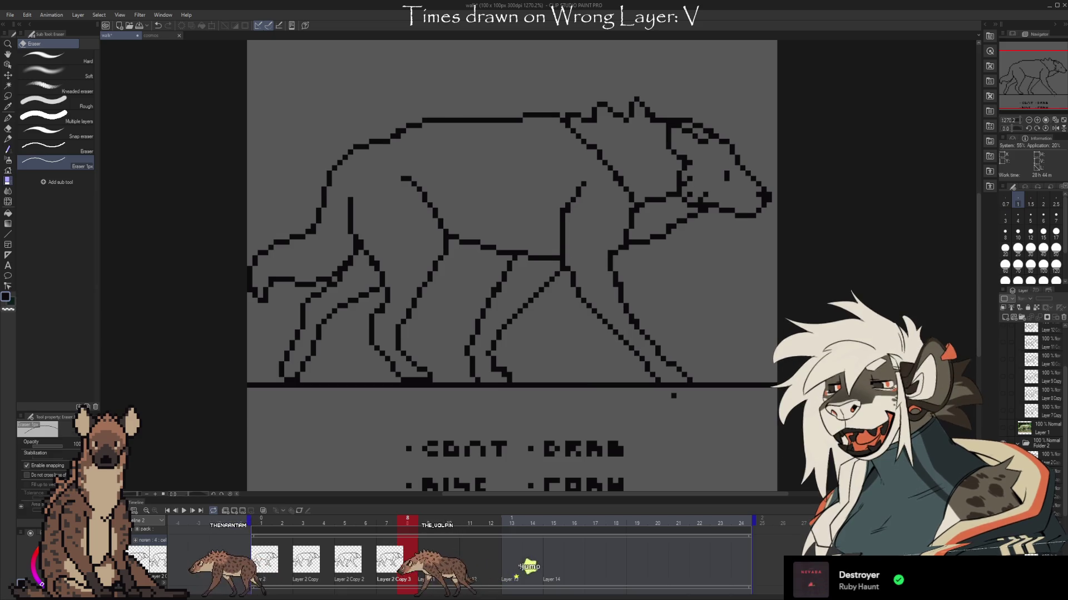
click(1002, 443)
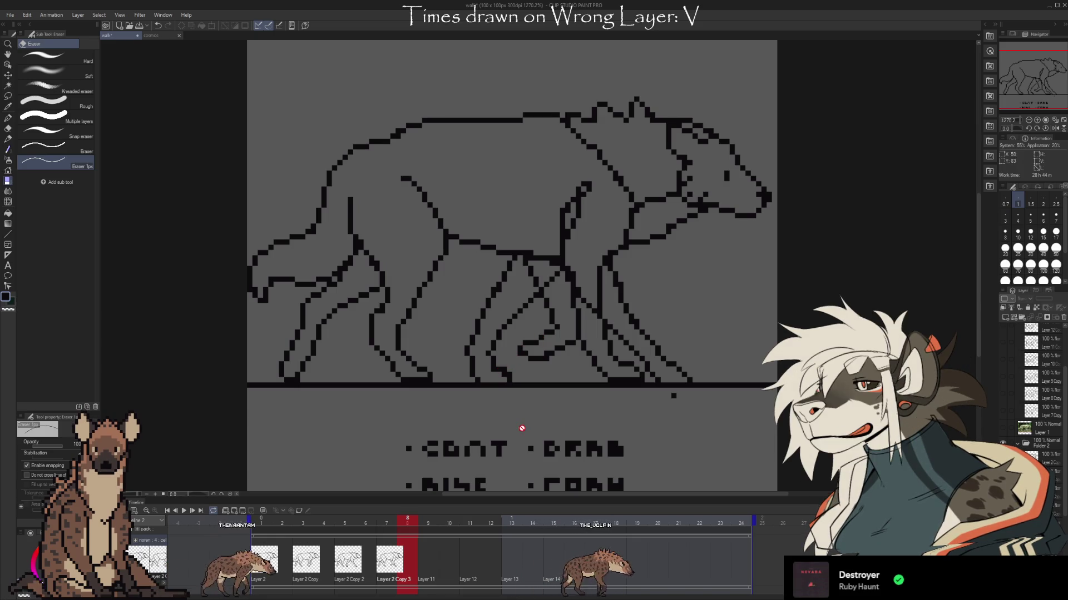
Hide the black lineart and flip the green reference poses on and off to compare them
click(1003, 443)
scroll(1029, 389, up, 2)
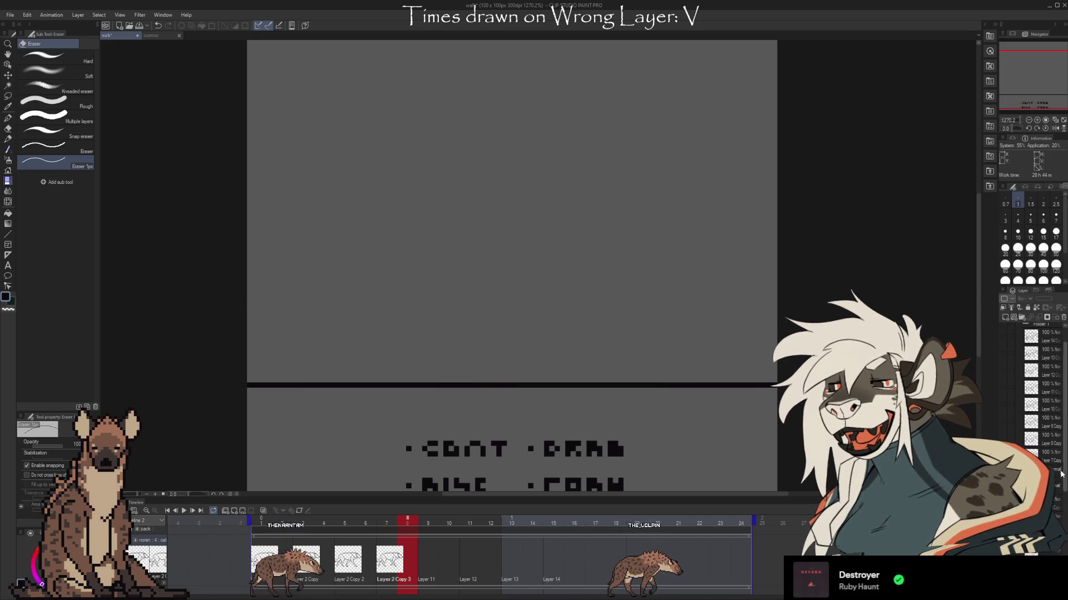
click(1003, 406)
click(1003, 407)
click(1004, 422)
click(1002, 405)
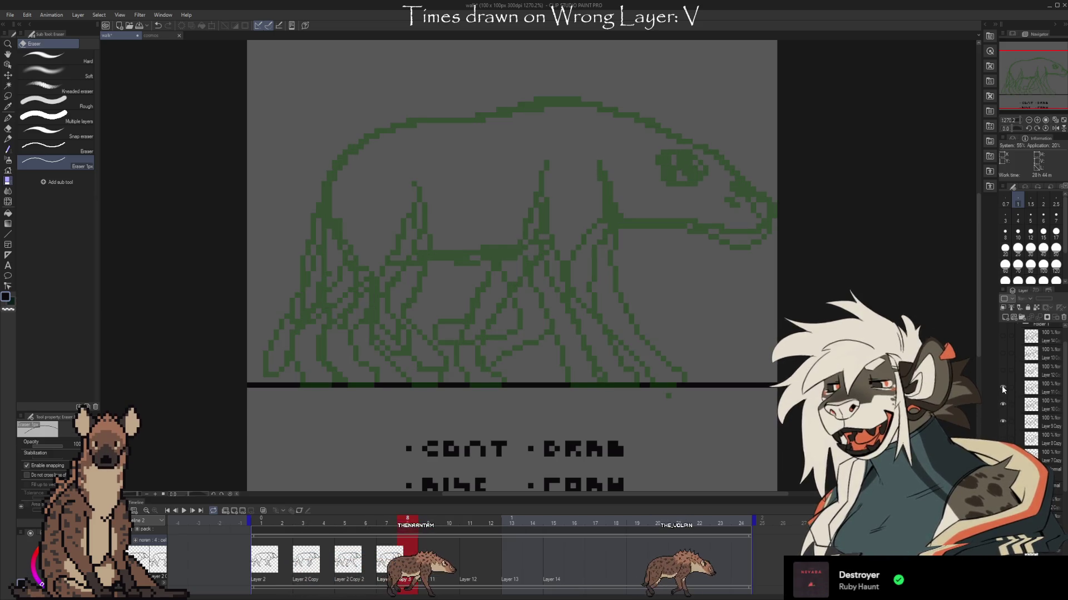
click(1003, 406)
click(1002, 421)
click(1003, 404)
click(1002, 421)
click(1003, 405)
click(1003, 404)
click(1003, 405)
click(1002, 421)
Toggle the lower leg-pose layers, ending with every drawing layer hidden
scroll(1064, 512, down, 3)
scroll(1063, 512, down, 1)
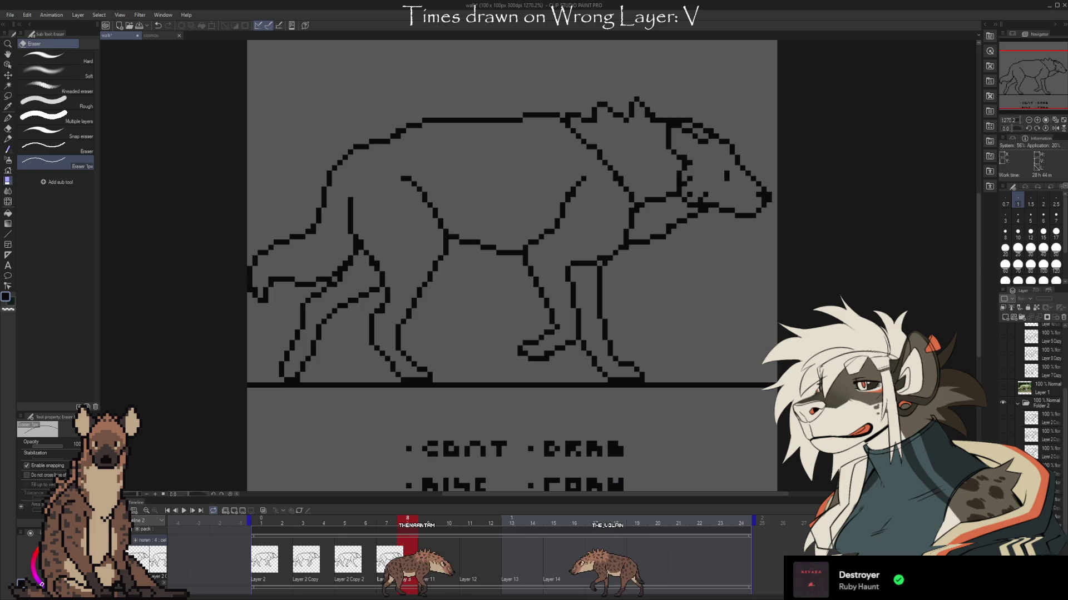
click(1002, 421)
click(1002, 404)
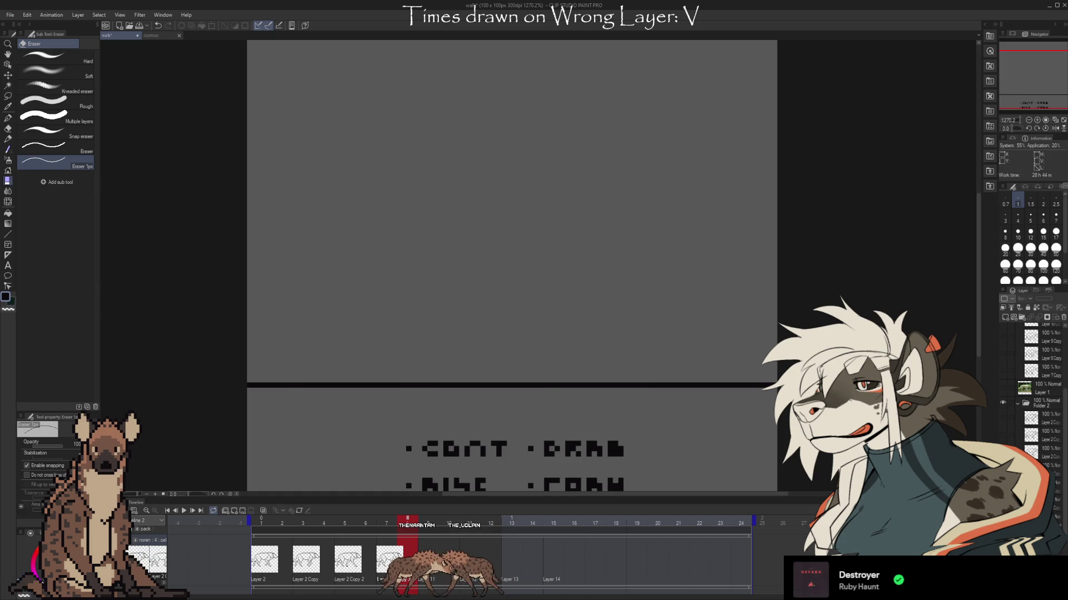
Flip between front-leg poses with Ctrl+Y and Ctrl+Z to compare them
key(ctrl+y)
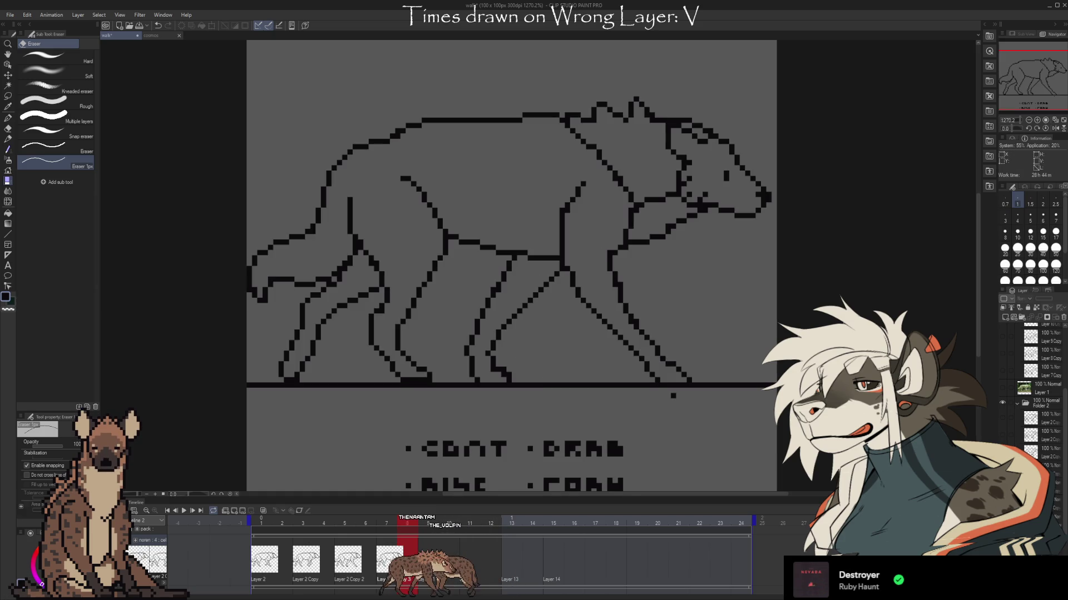
key(ctrl+z)
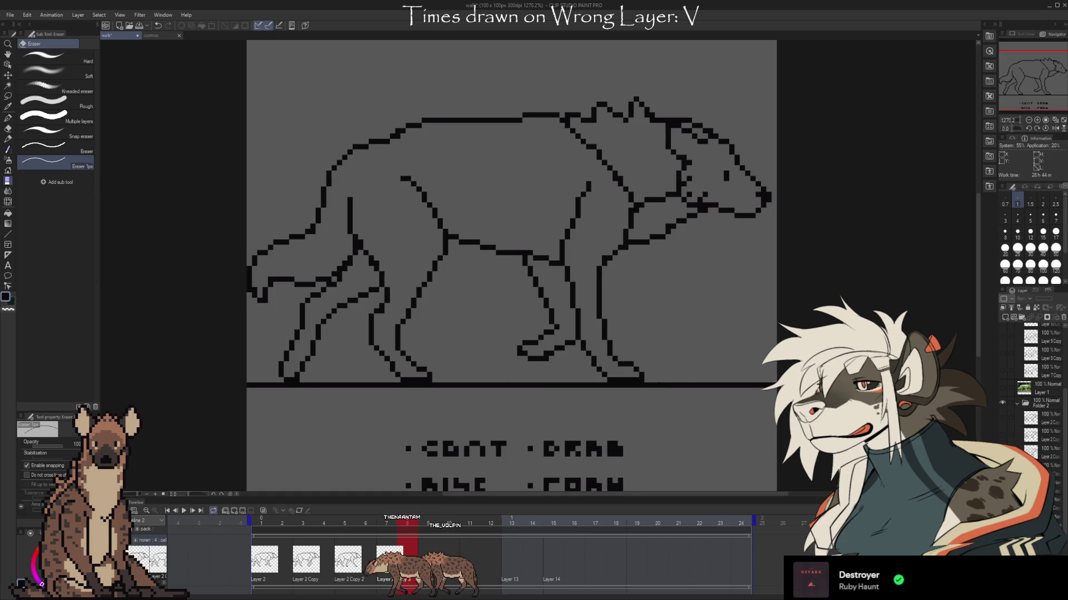
key(ctrl+z)
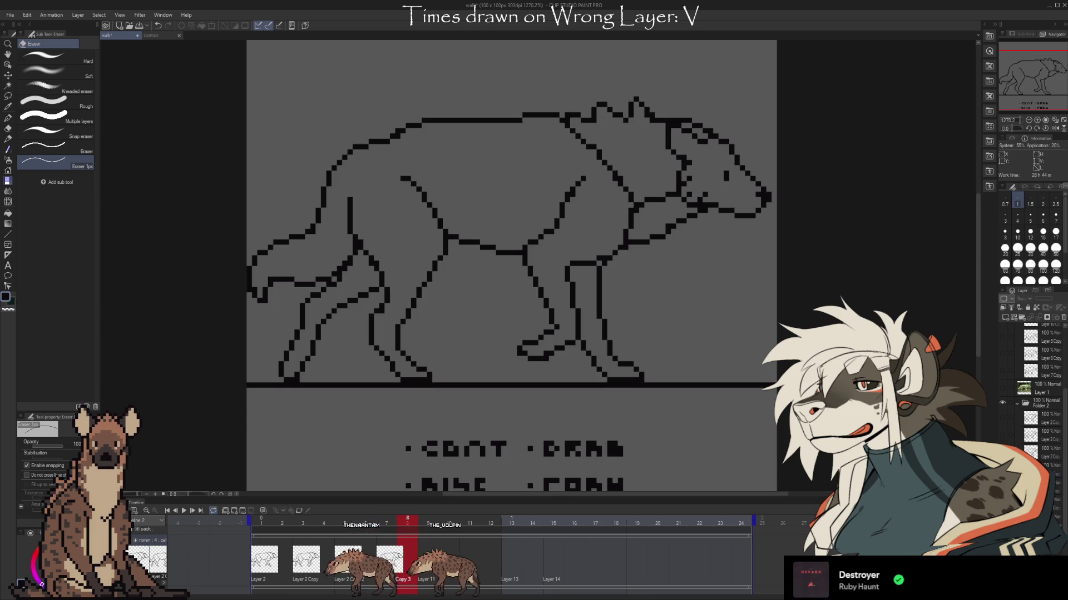
key(ctrl+z)
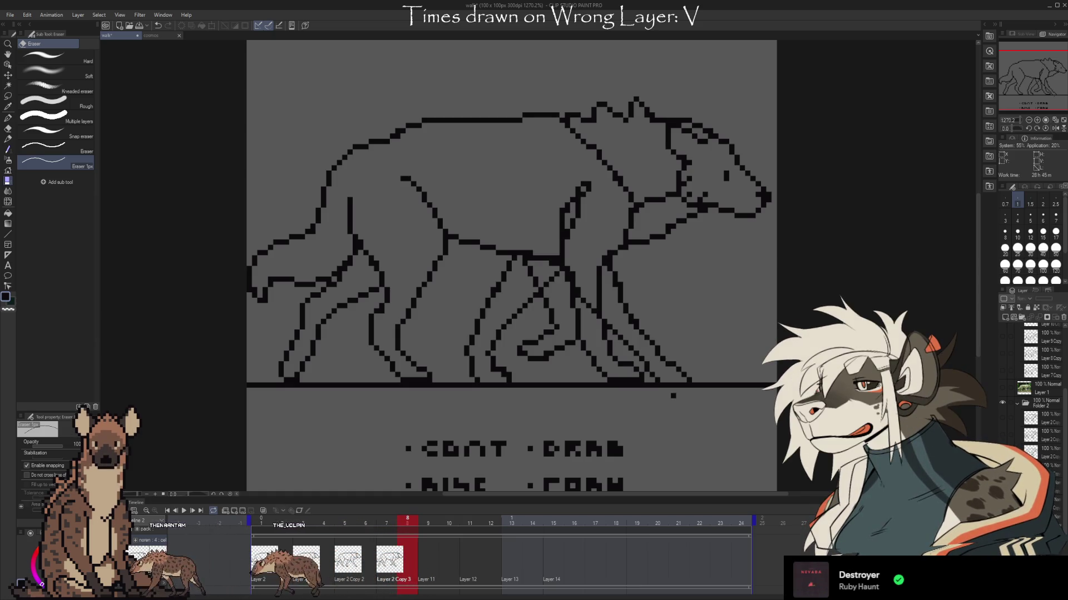
Compare the hyena with and without the extra overlapping leg lines, then move a layer in the stack
key(ctrl+z)
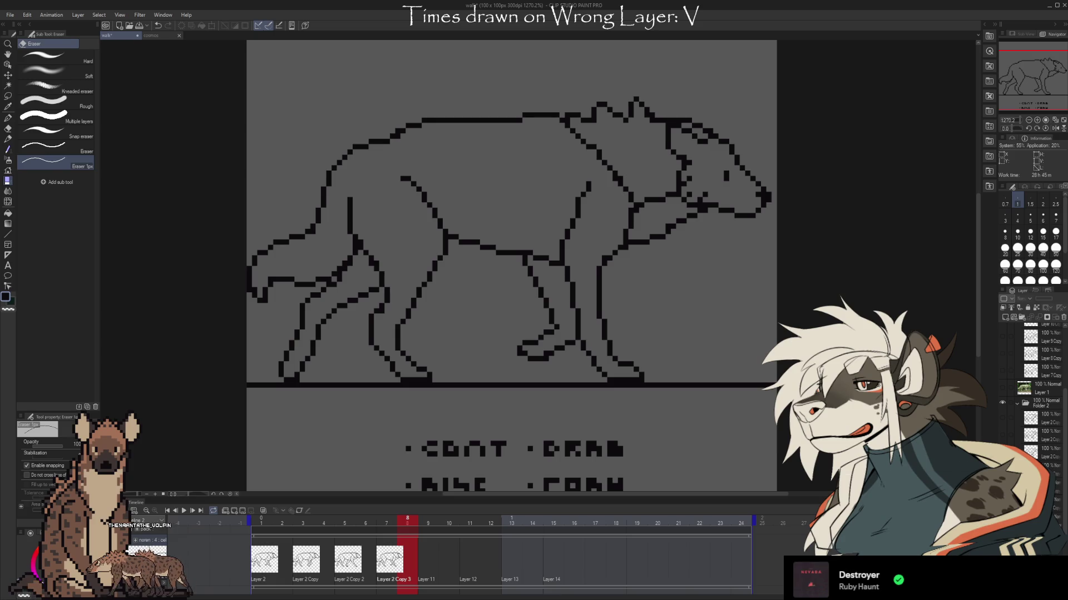
key(ctrl+y)
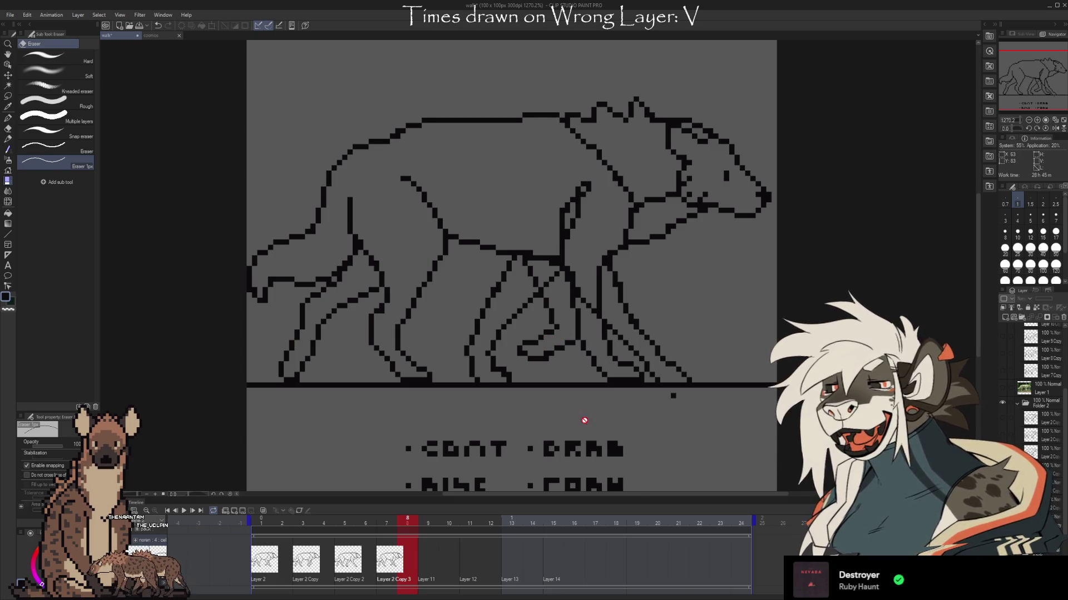
key(ctrl+z)
key(ctrl+y)
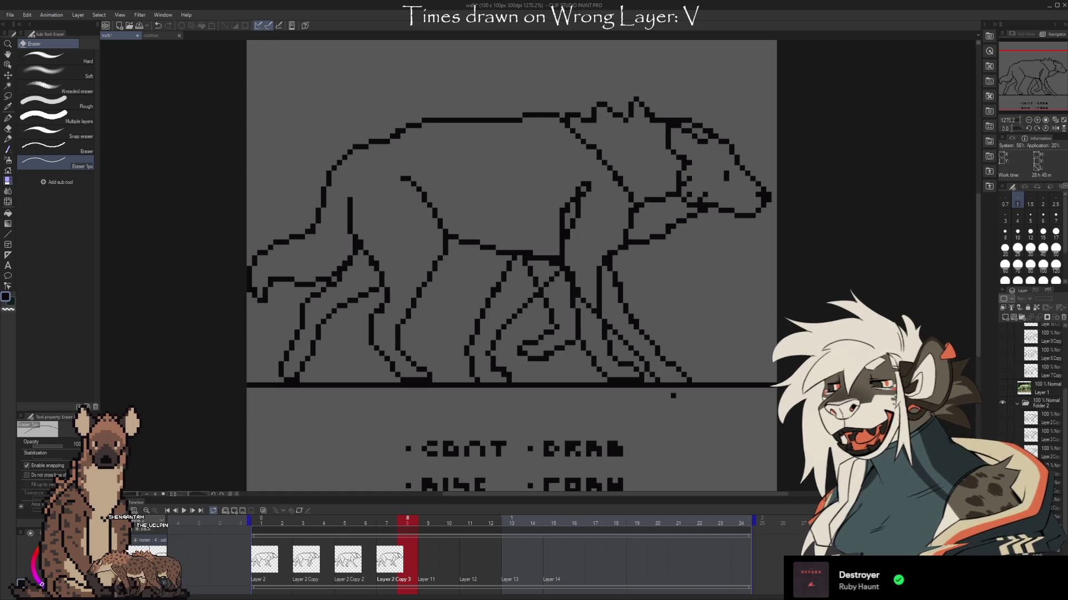
key(ctrl+z)
key(ctrl+y)
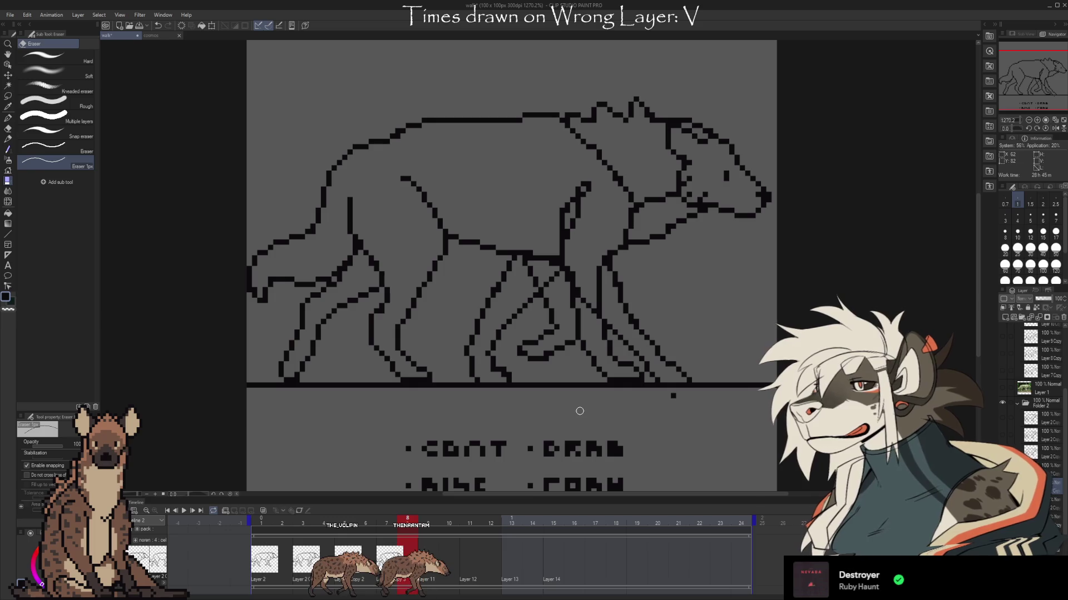
drag(1055, 359, 1055, 360)
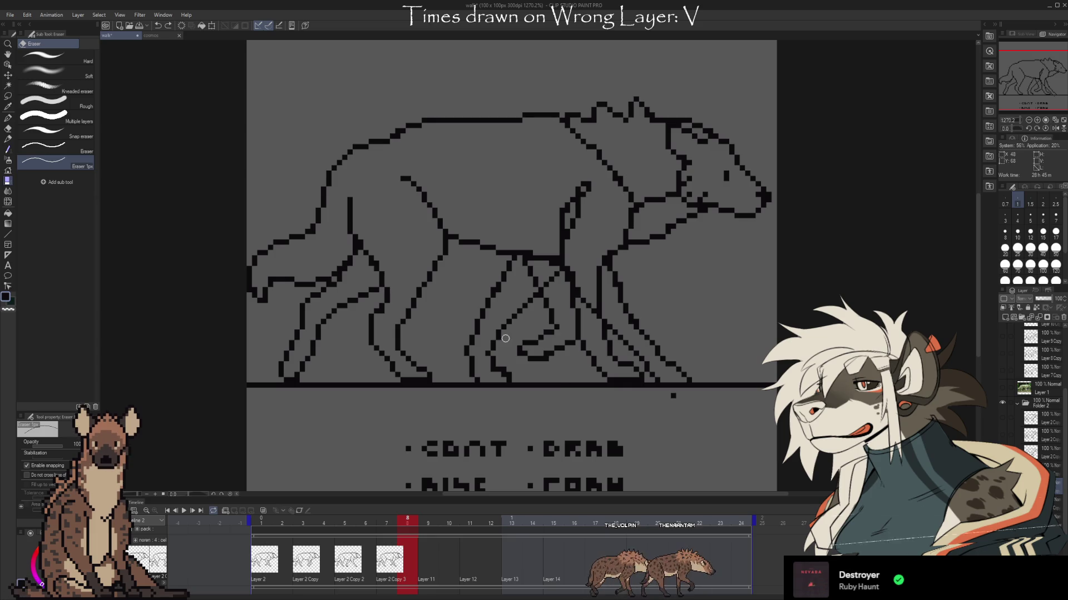
click(8, 96)
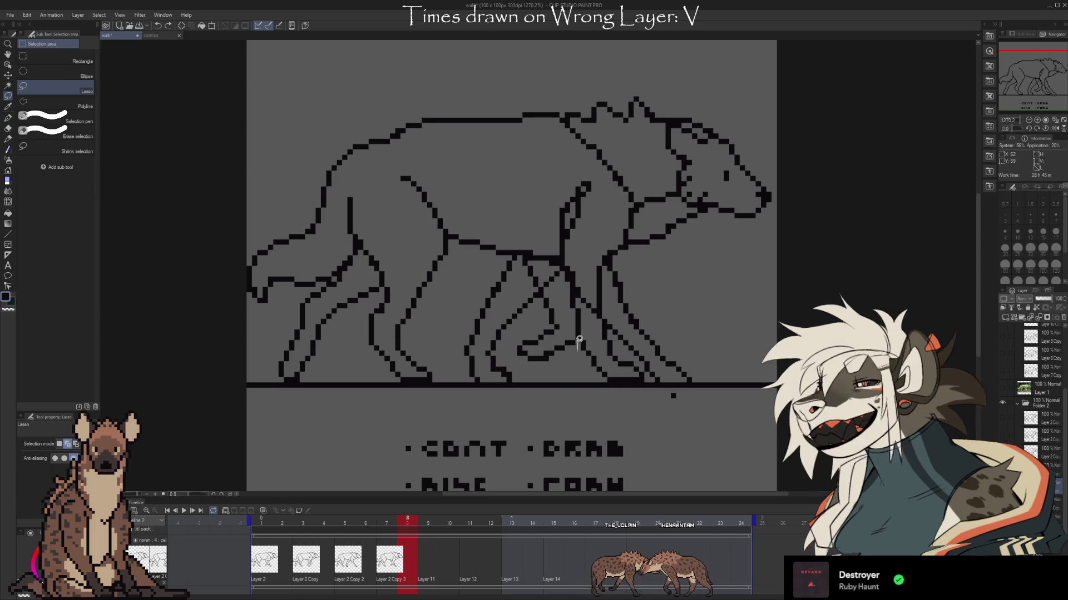
Lasso the new front leg and nudge it three steps left beneath the chest
mouse_move(578, 349)
mouse_down()
mouse_move(546, 269)
mouse_move(525, 262)
mouse_move(511, 334)
mouse_move(574, 360)
mouse_up()
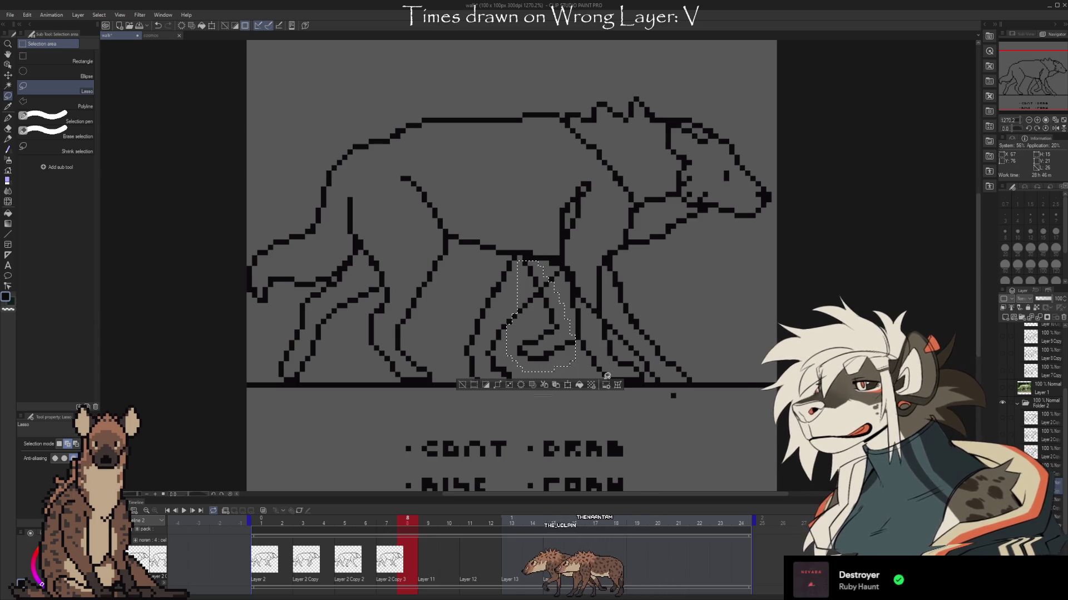
click(606, 385)
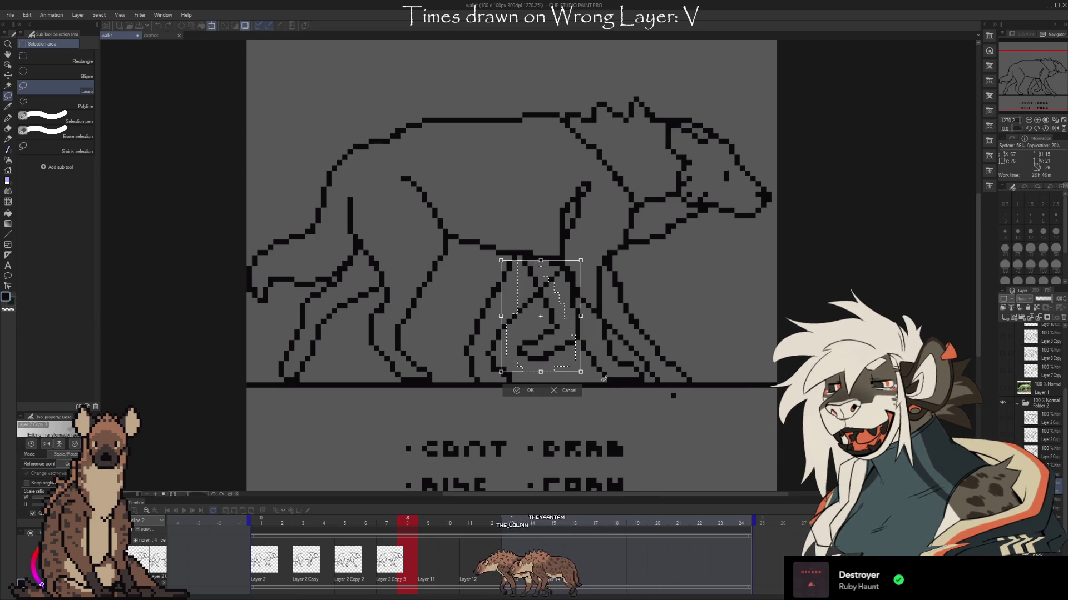
key(Left)
key(Left)
key(Left)
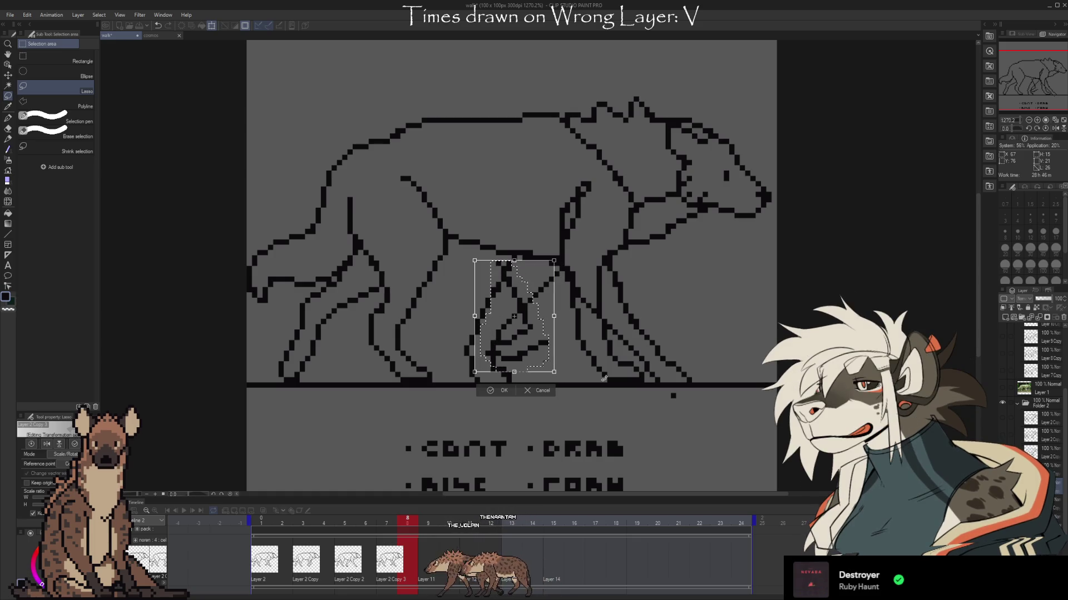
key(Left)
key(Left)
key(Left)
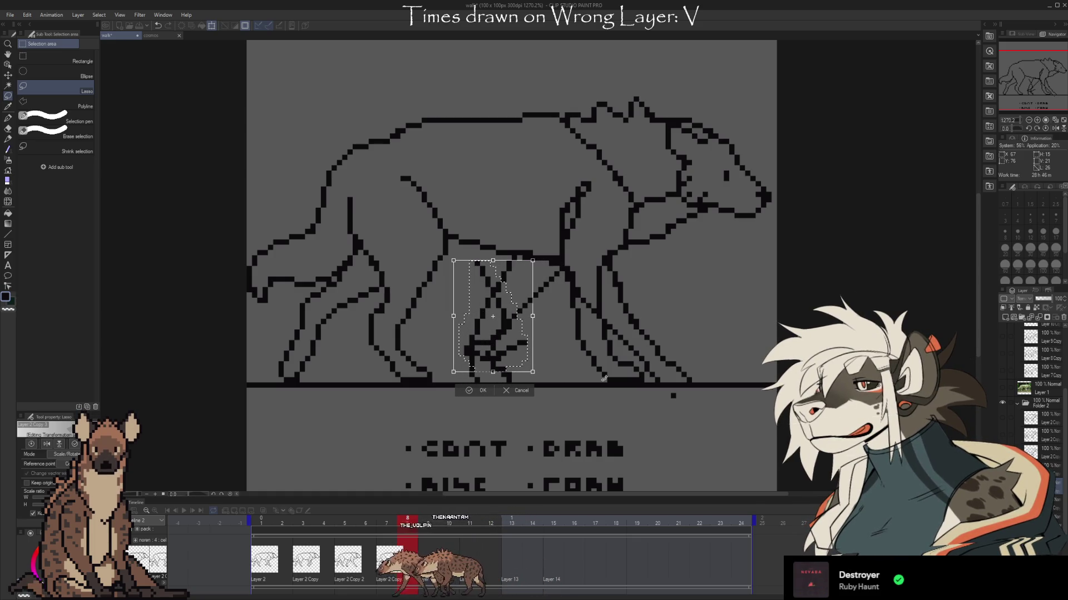
key(Left)
key(Left)
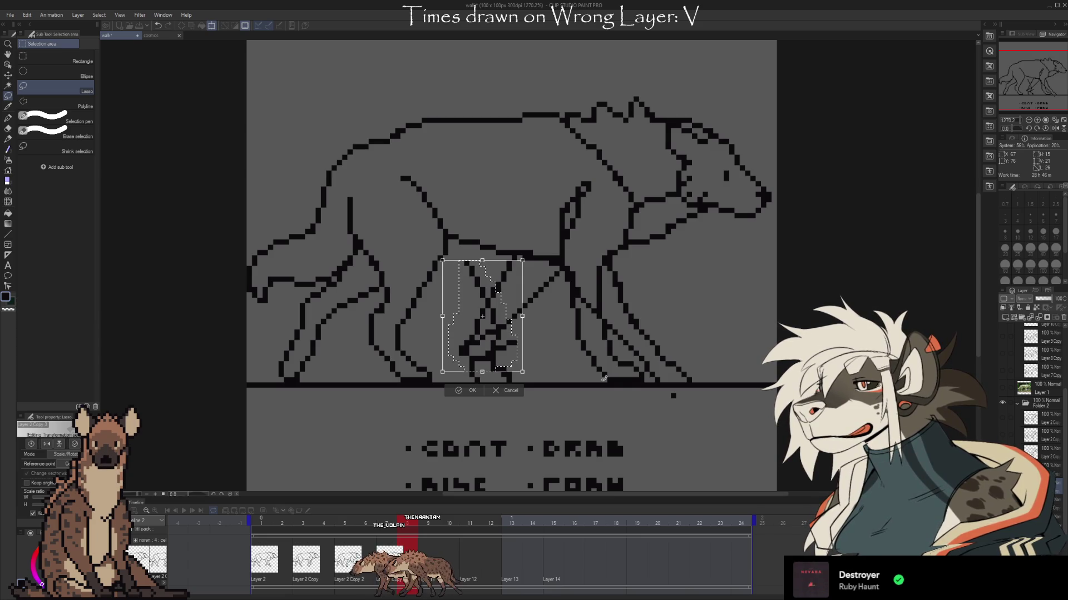
click(467, 391)
key(e)
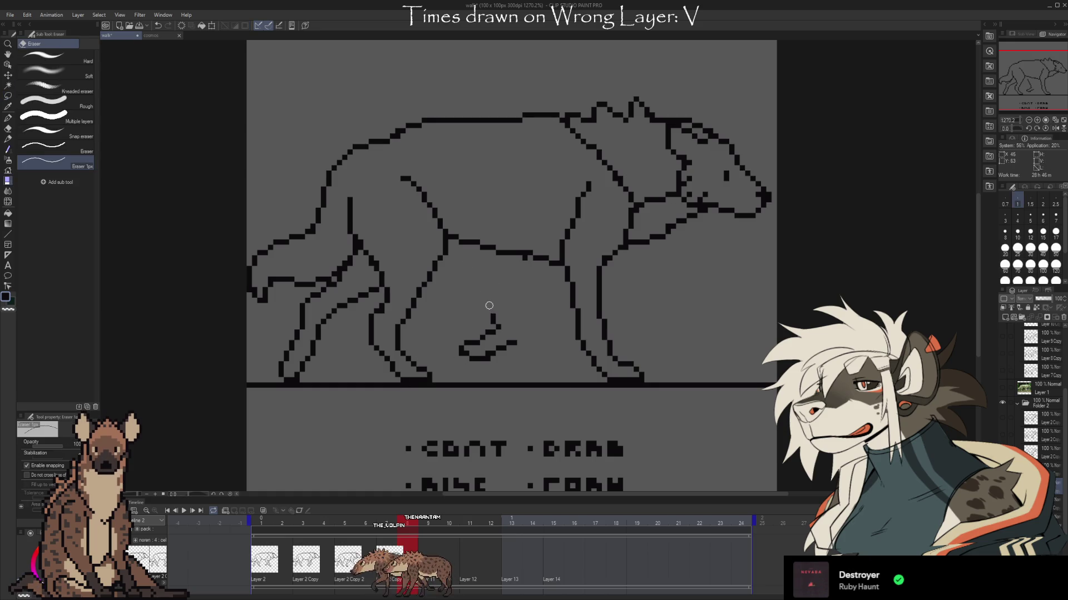
Draw two diagonal one-pixel leg lines under the chest to redraw the front leg
key(b)
drag(499, 326, 520, 289)
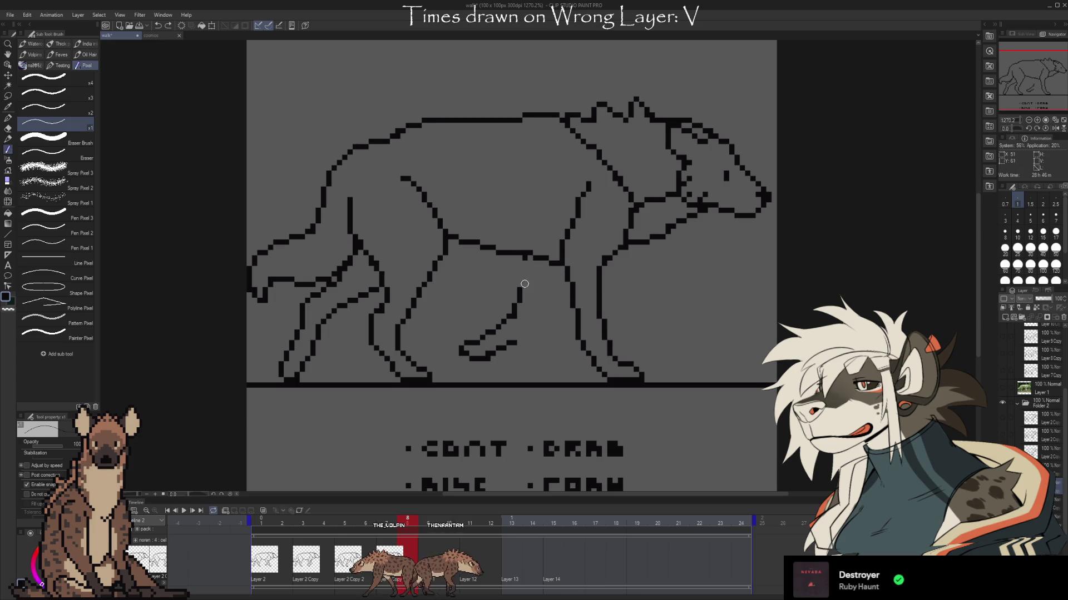
drag(522, 338, 546, 301)
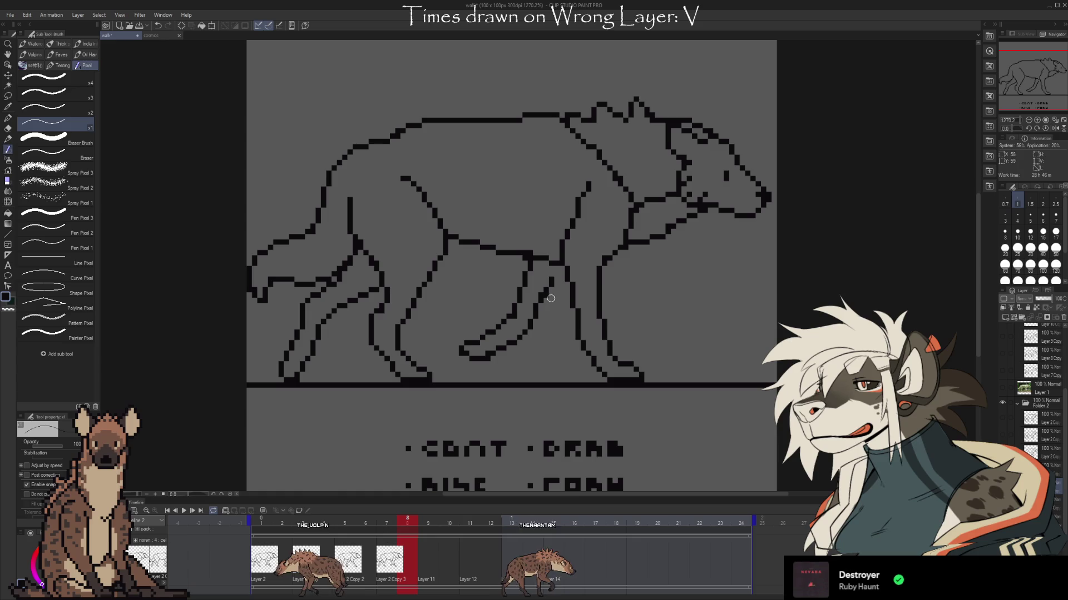
key(e)
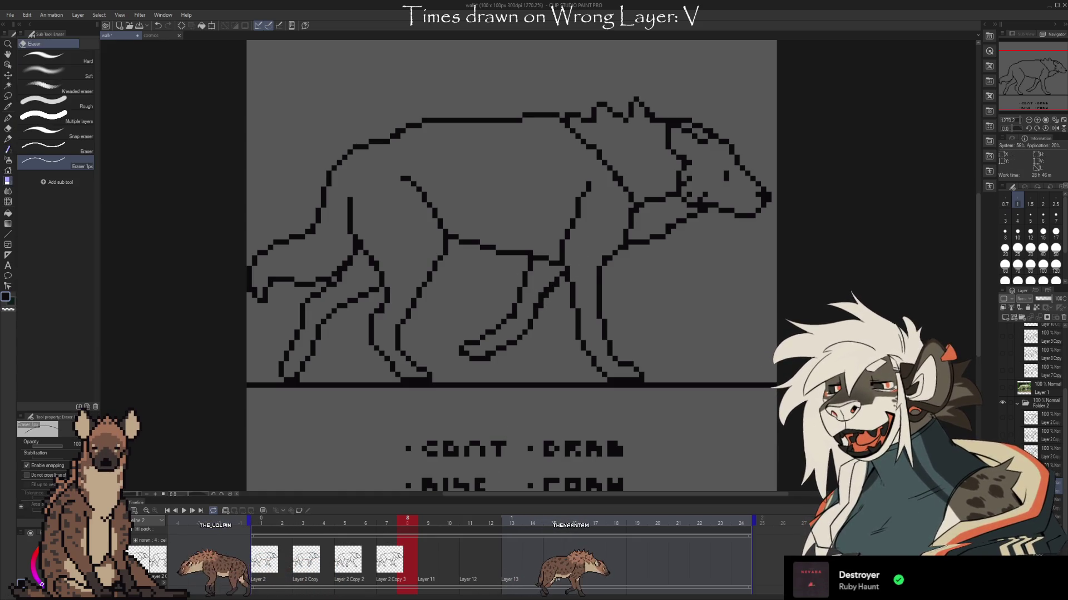
Step back through earlier front-leg versions with Ctrl+Z to the earlier pose
key(ctrl+z)
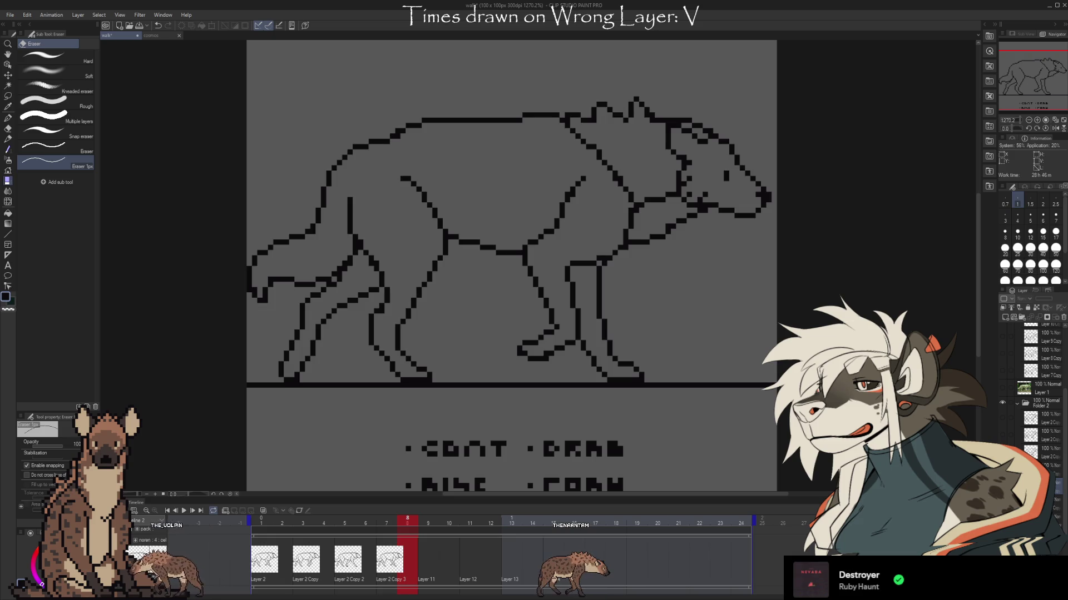
key(ctrl+z)
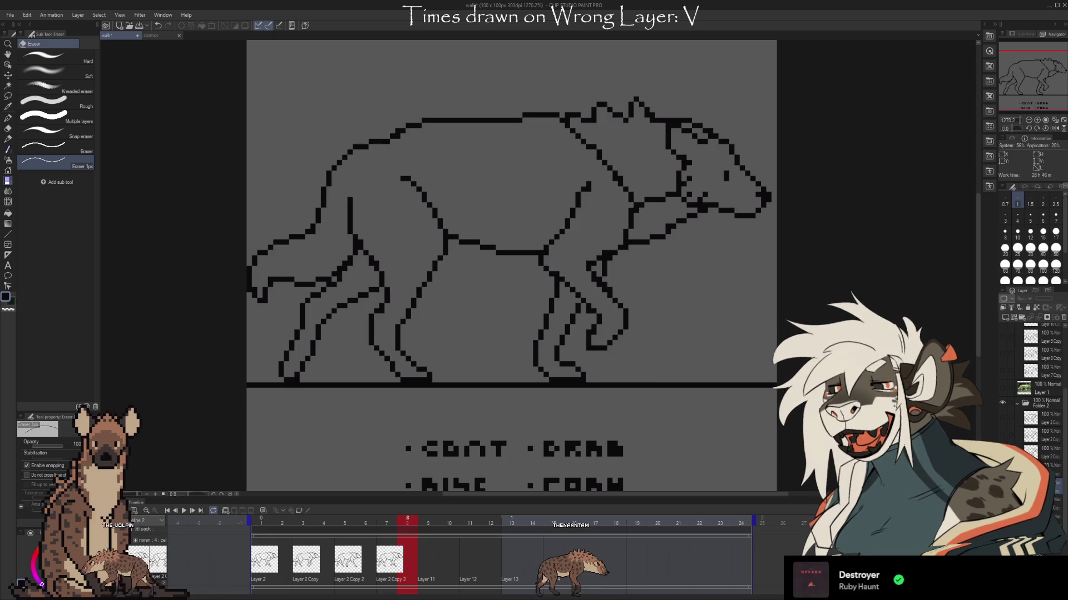
key(ctrl+z)
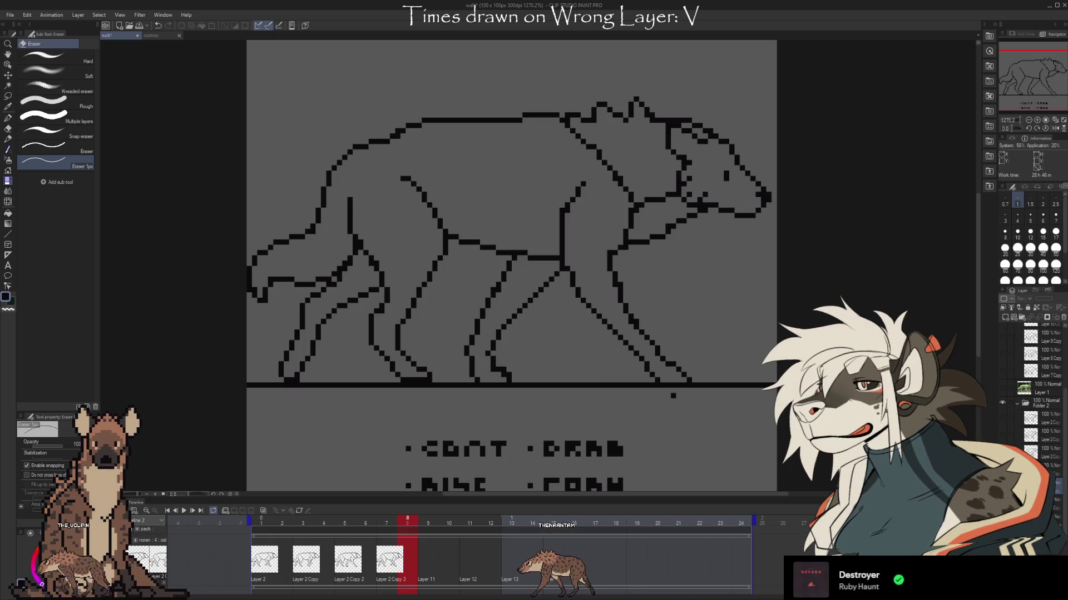
key(ctrl+z)
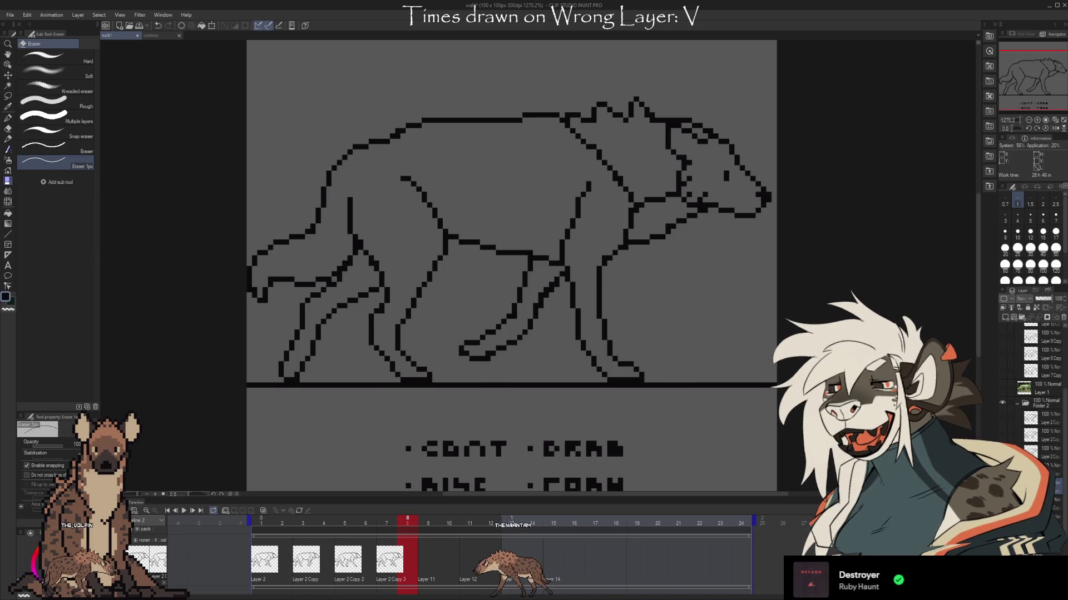
key(ctrl+z)
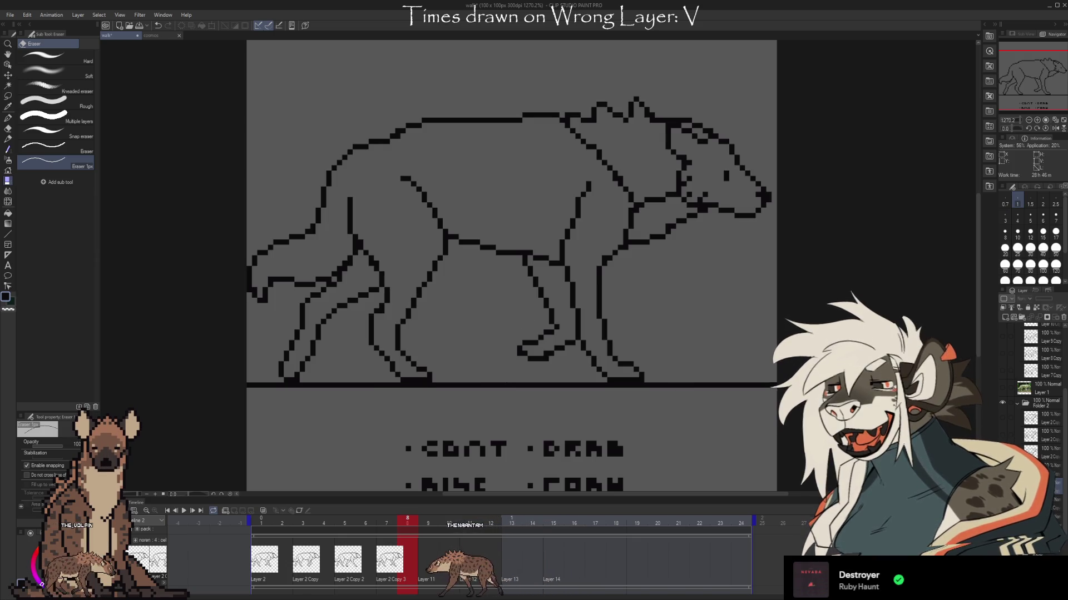
key(ctrl+z)
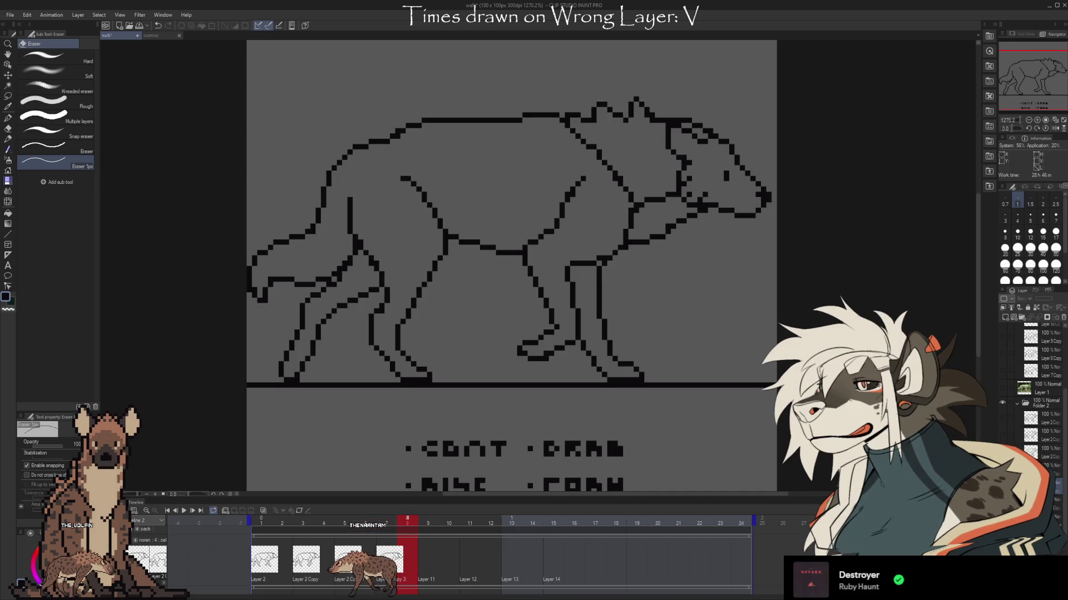
key(ctrl+z)
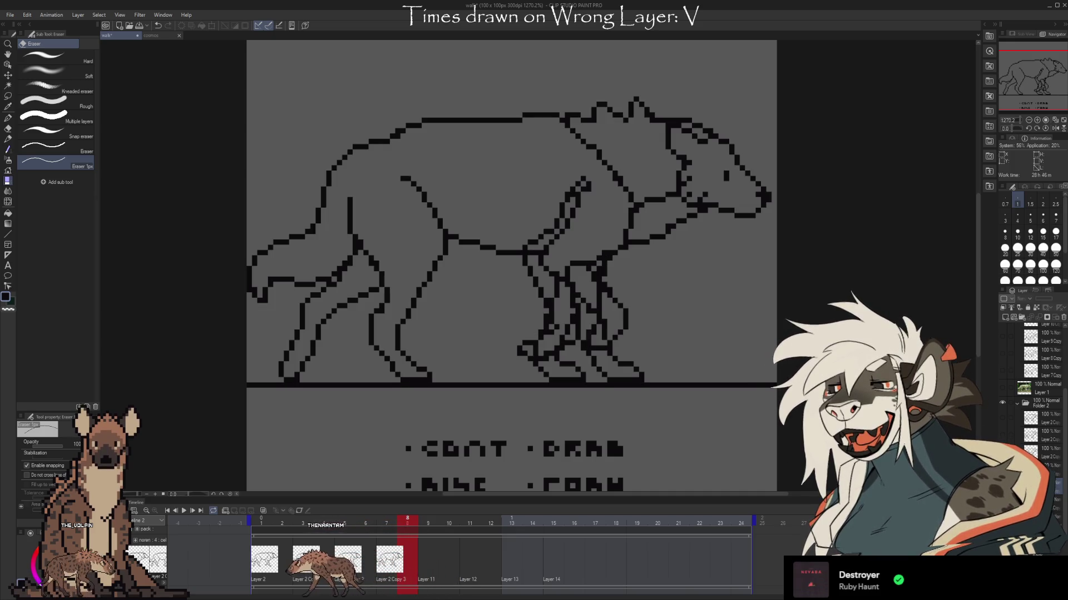
key(ctrl+z)
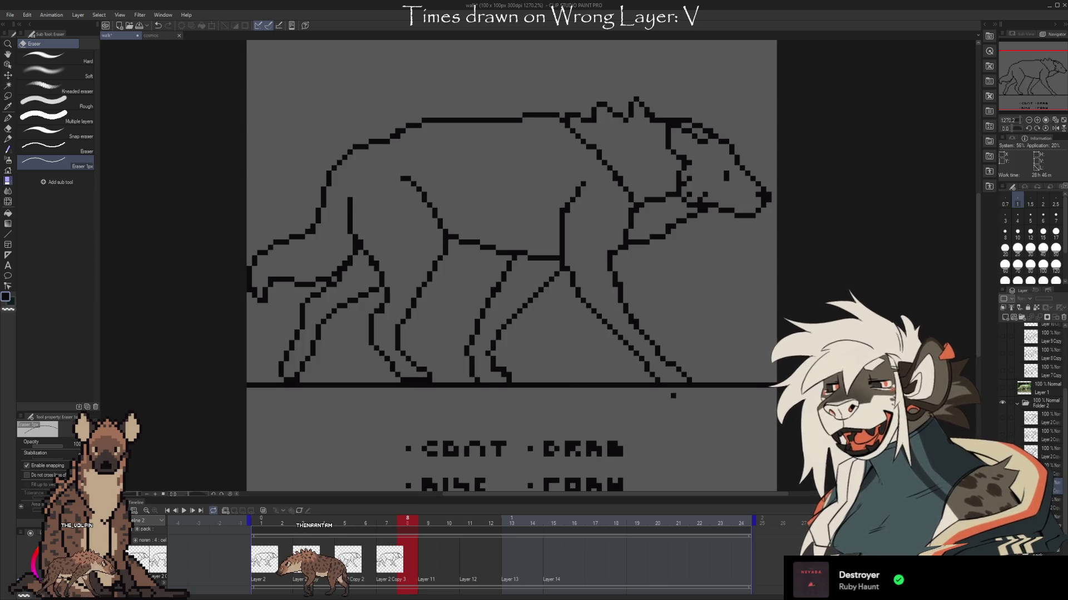
key(ctrl+z)
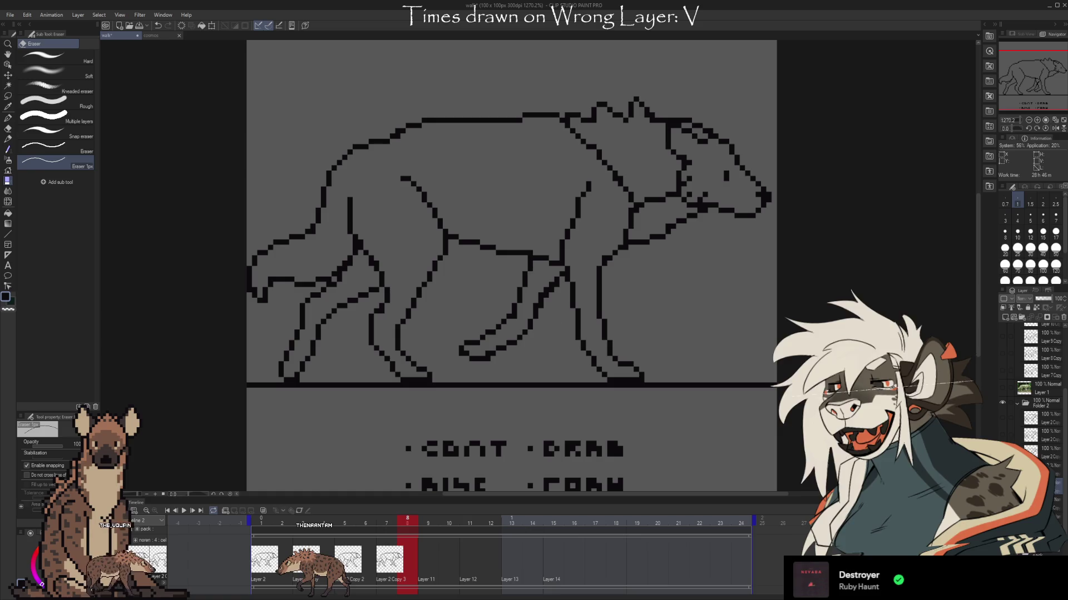
key(ctrl+z)
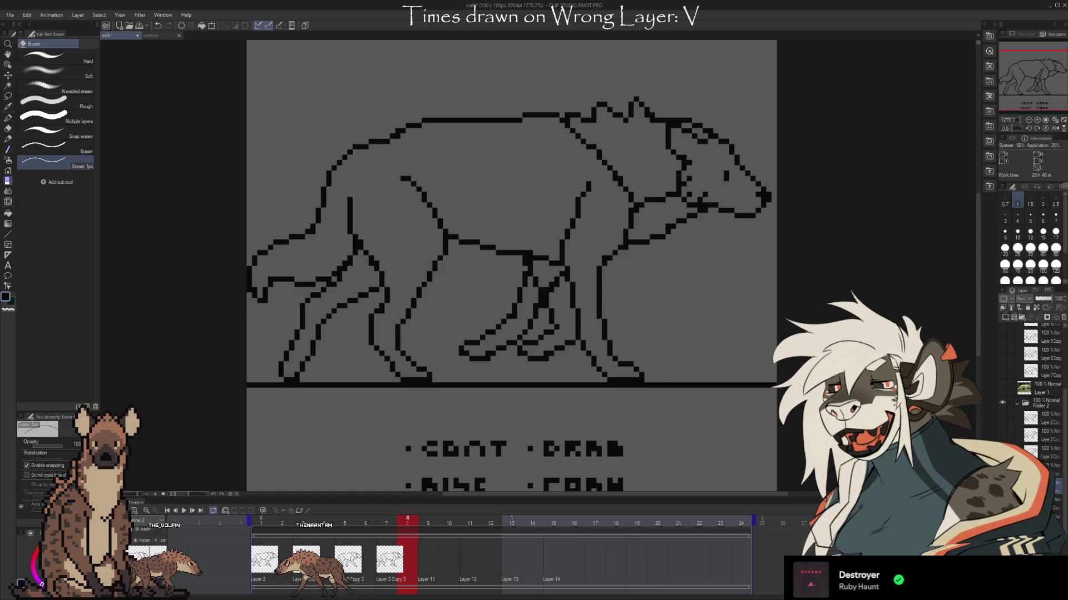
key(ctrl+z)
Toggle the Layer 2 Copy leg layers to compare, then remove the extra overlapping leg lines
click(1002, 435)
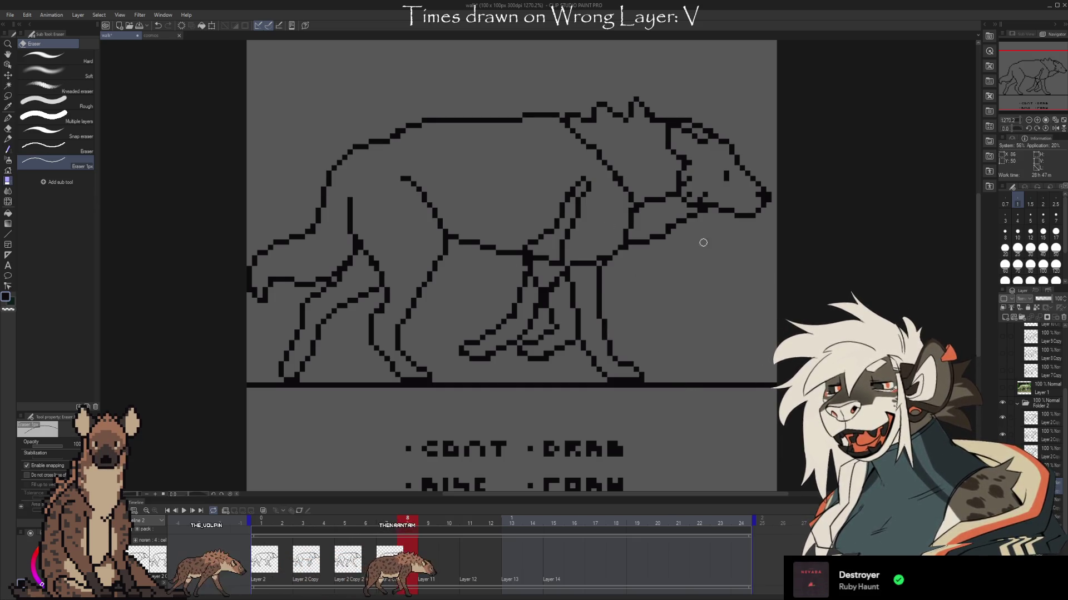
click(1002, 417)
click(1002, 435)
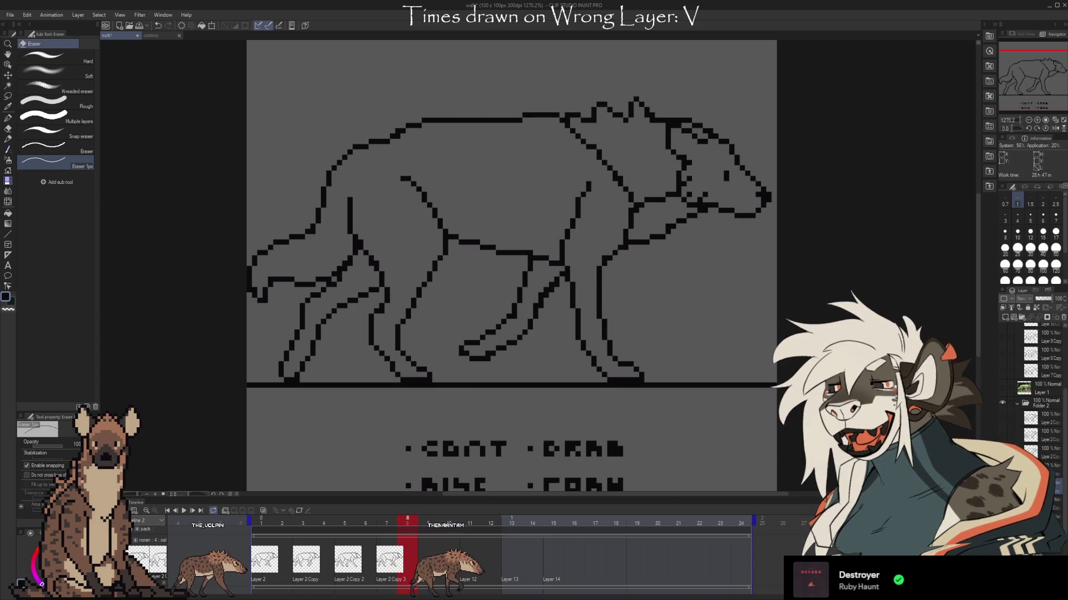
click(1002, 452)
click(1002, 469)
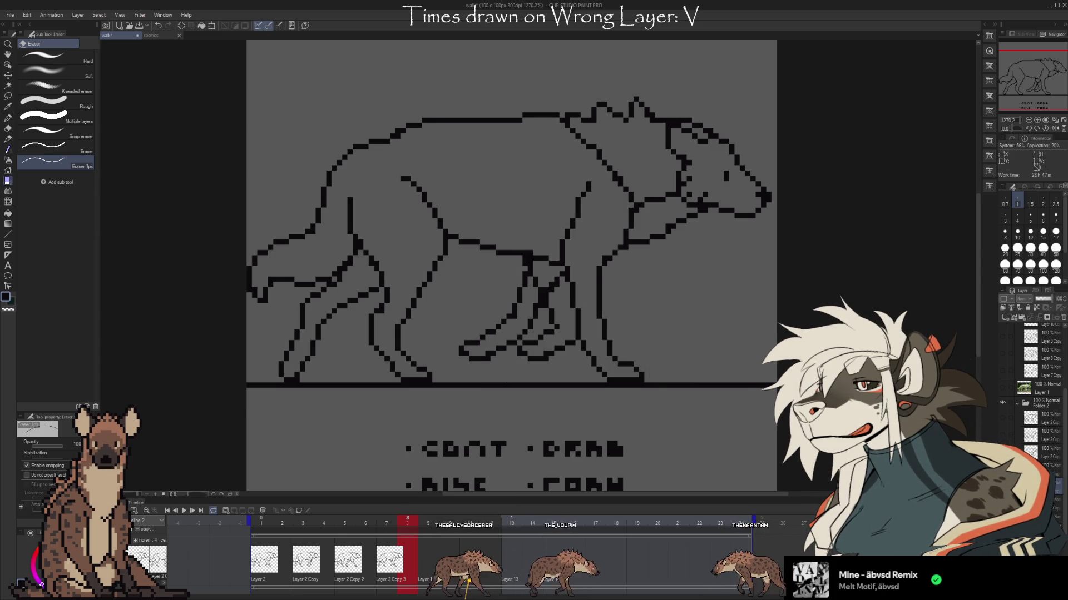
key(ctrl+z)
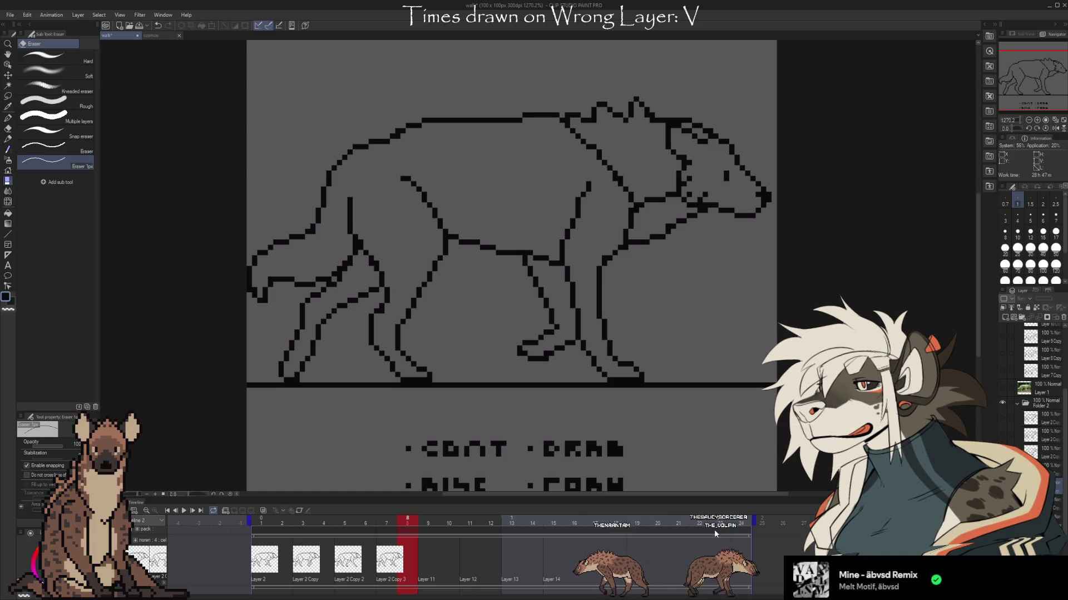
click(8, 95)
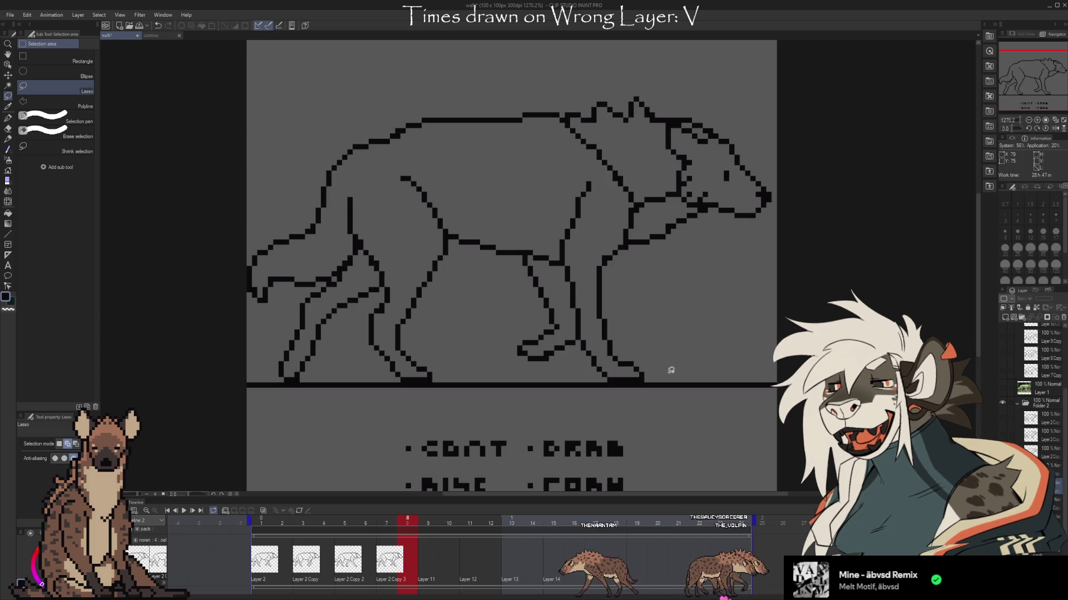
Lasso the forward front leg and shift it one pixel left
mouse_move(660, 375)
mouse_down()
mouse_move(580, 360)
mouse_move(560, 286)
mouse_move(585, 255)
mouse_move(640, 281)
mouse_move(660, 306)
mouse_move(660, 367)
mouse_up()
mouse_move(611, 258)
mouse_down()
mouse_move(640, 223)
mouse_move(583, 167)
mouse_move(558, 289)
mouse_move(568, 339)
mouse_up()
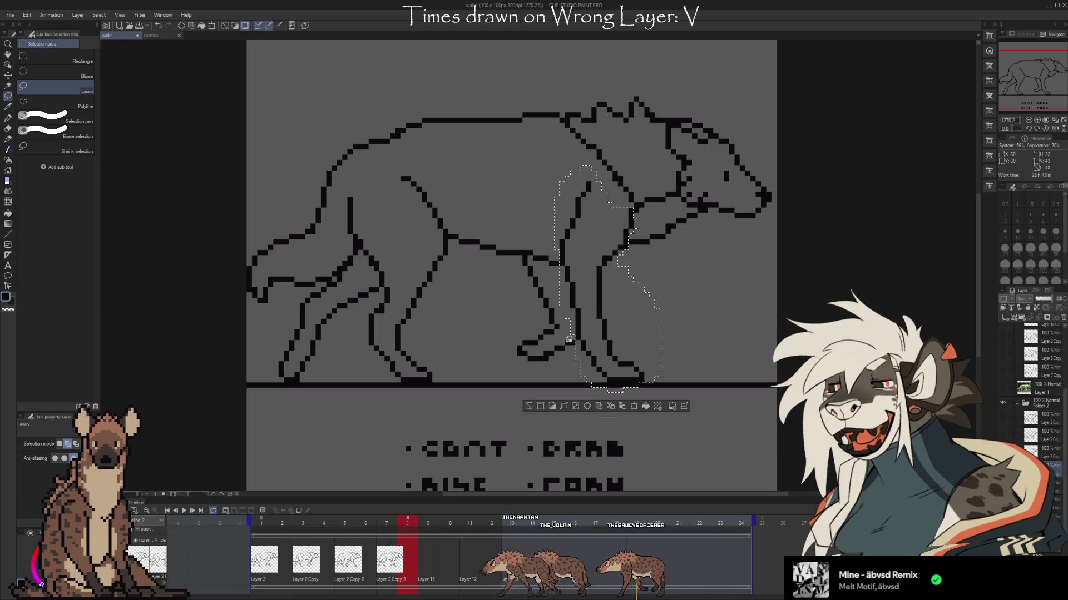
key(ctrl+t)
key(Left)
key(Left)
key(Left)
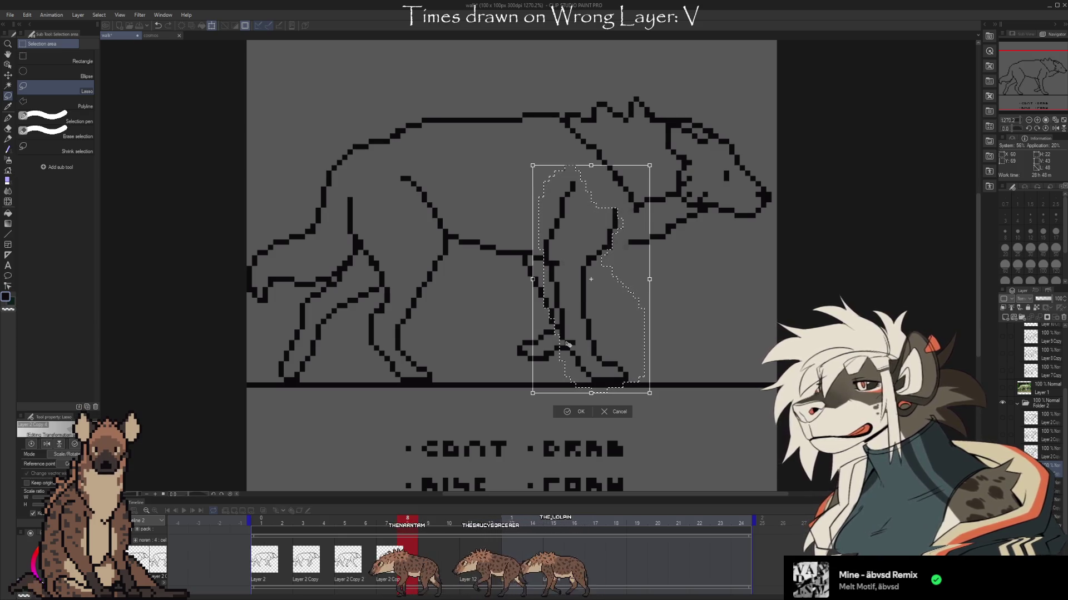
key(Return)
key(ctrl+d)
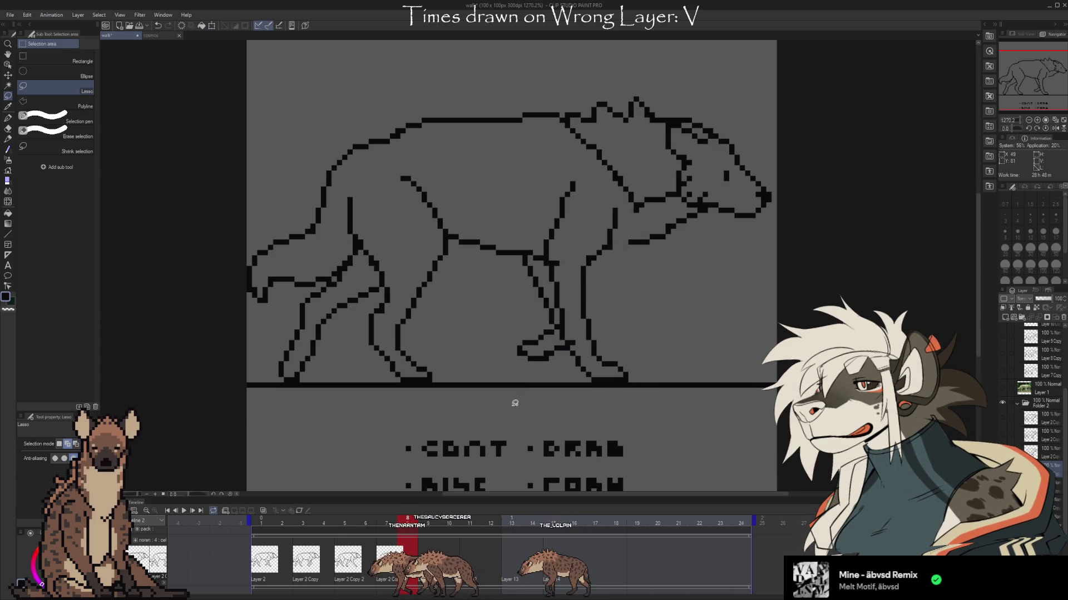
key(b)
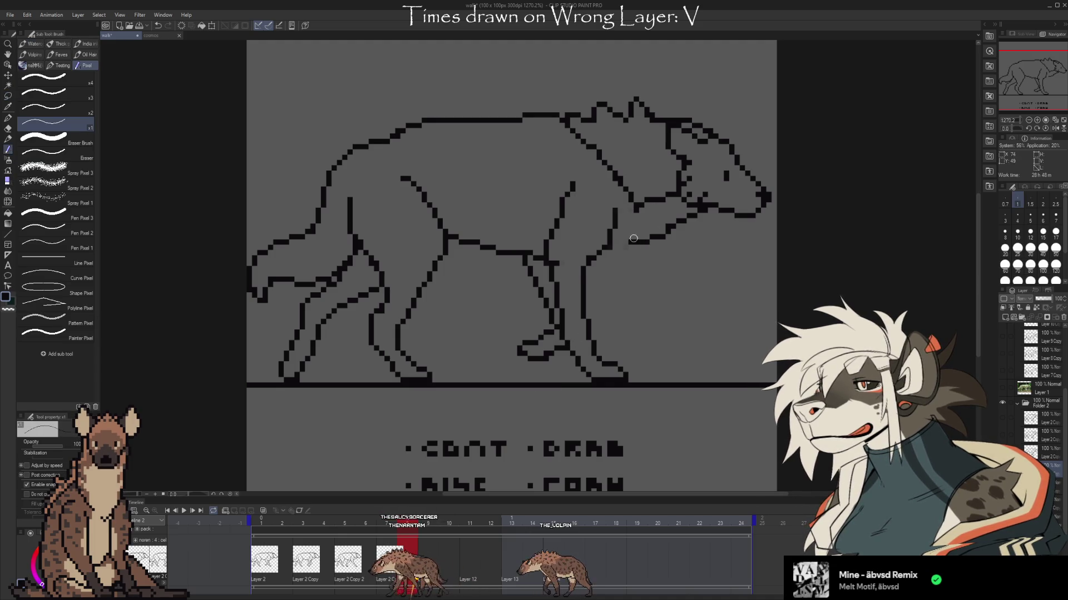
Lasso the shoulder outline above the front leg and transform it into place
click(7, 97)
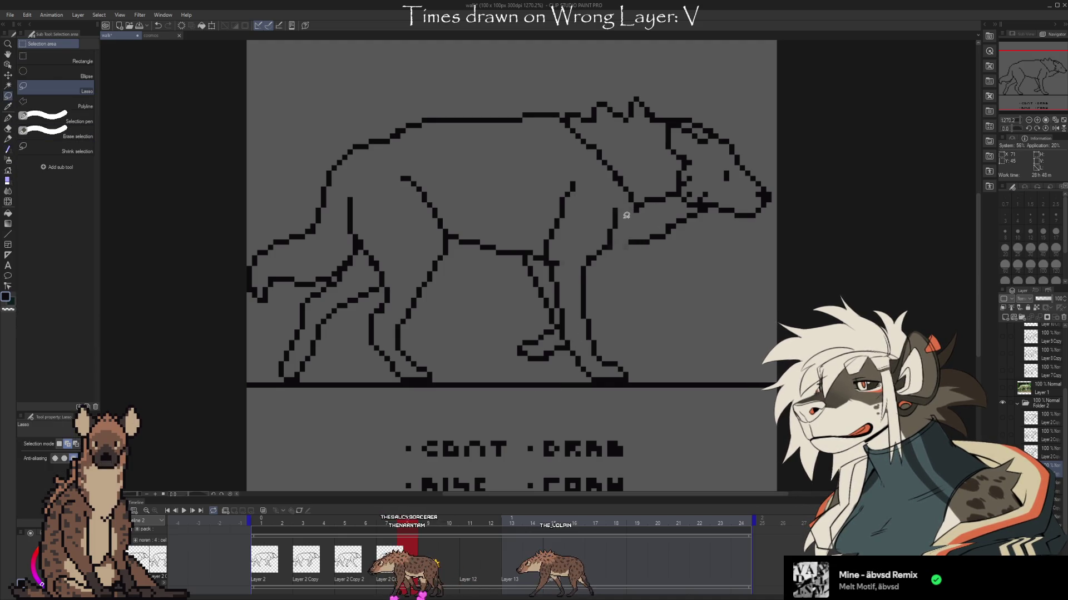
mouse_move(596, 267)
mouse_down()
mouse_move(545, 248)
mouse_move(584, 174)
mouse_move(623, 206)
mouse_up()
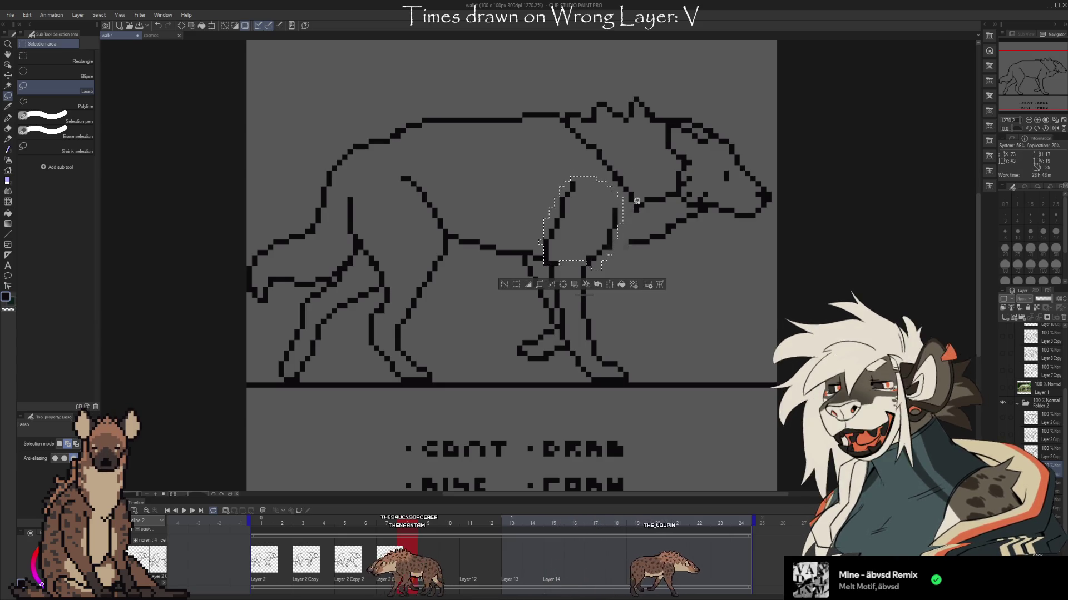
key(ctrl+t)
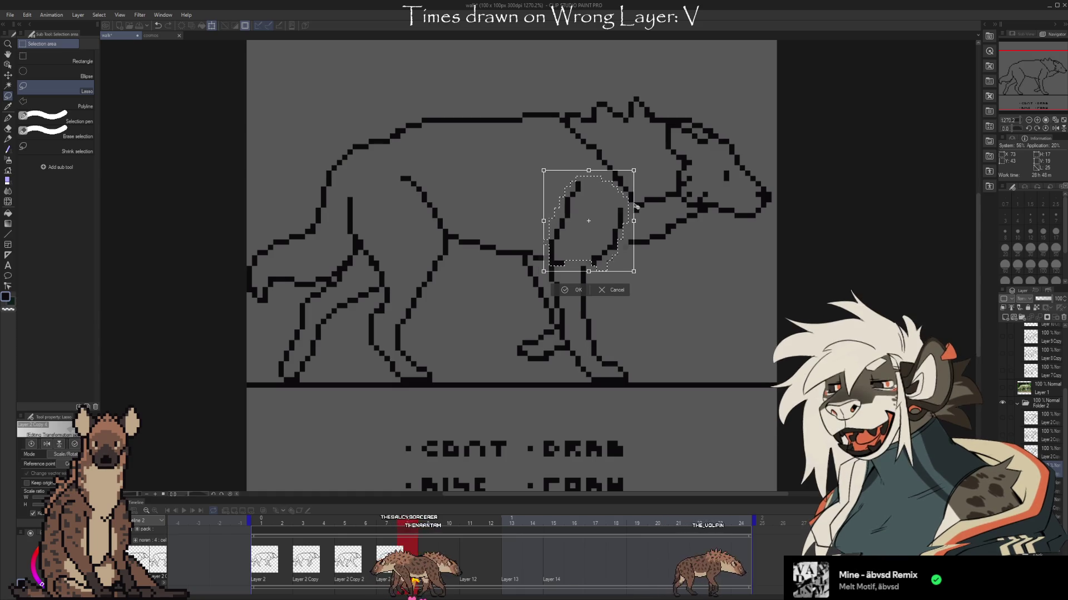
key(Return)
key(ctrl+d)
key(e)
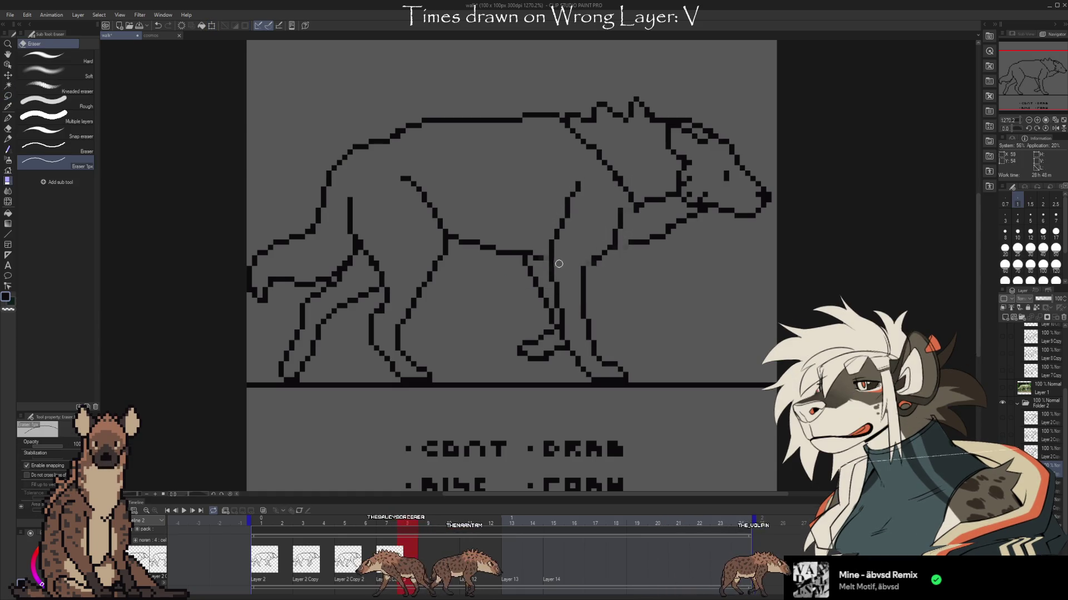
key(b)
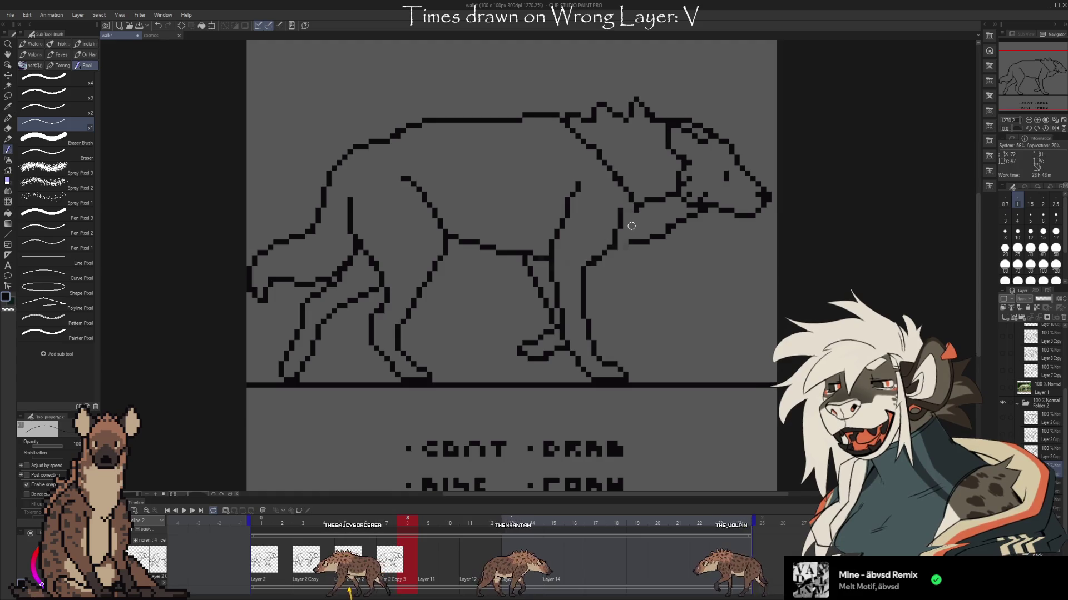
key(e)
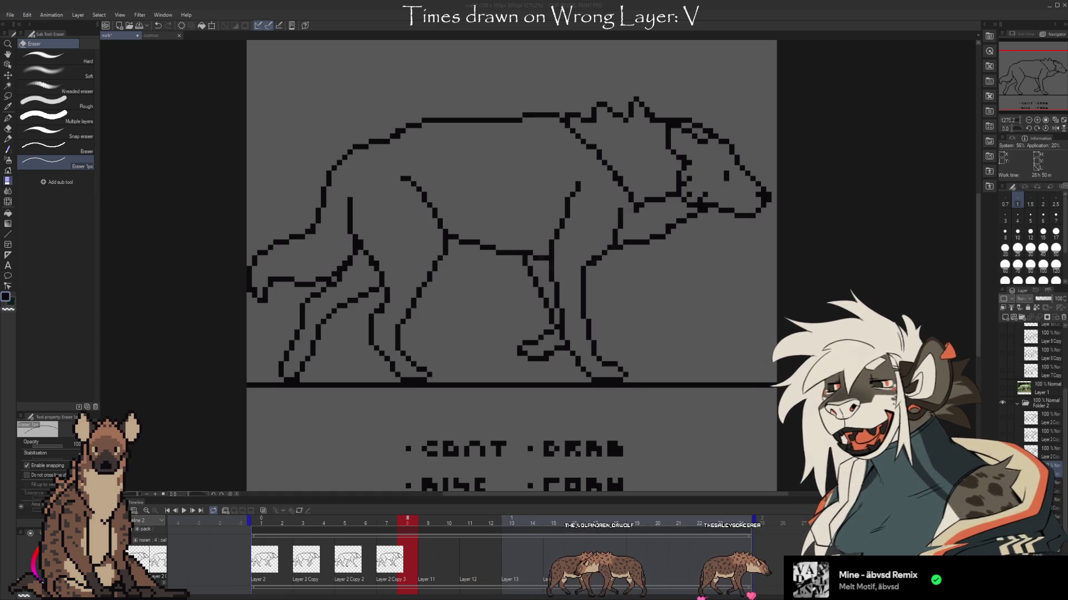
key(Delete)
key(ctrl+z)
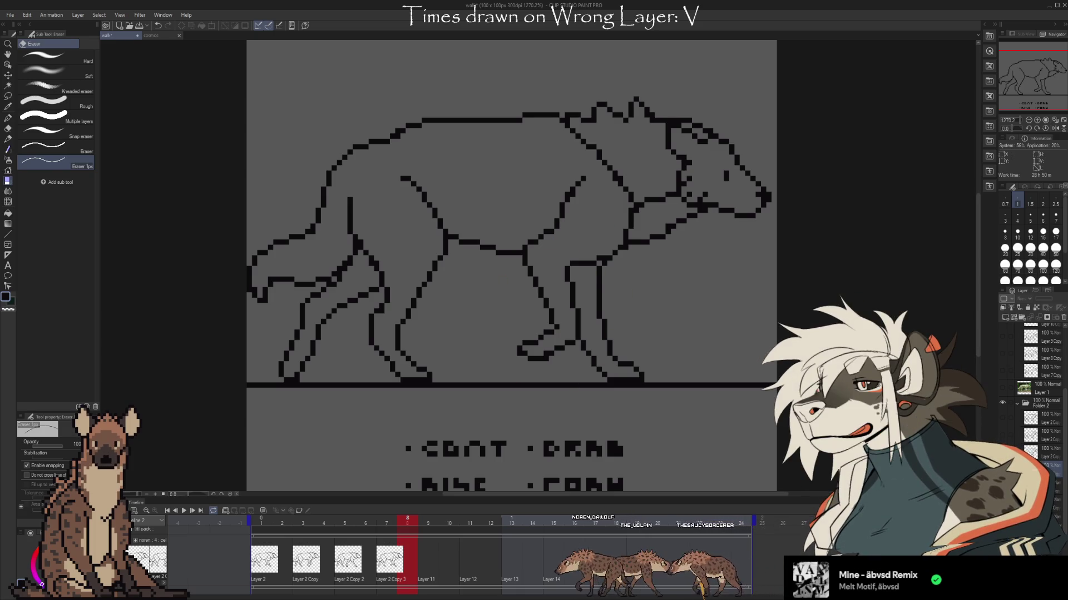
key(ctrl+z)
key(ctrl+z)
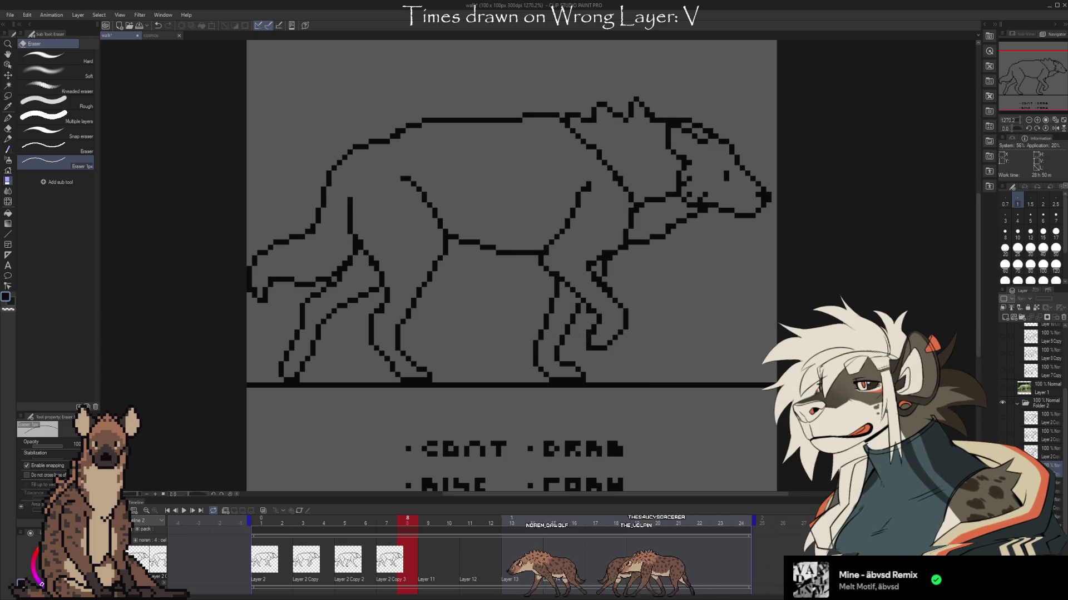
key(ctrl+z)
key(ctrl+z)
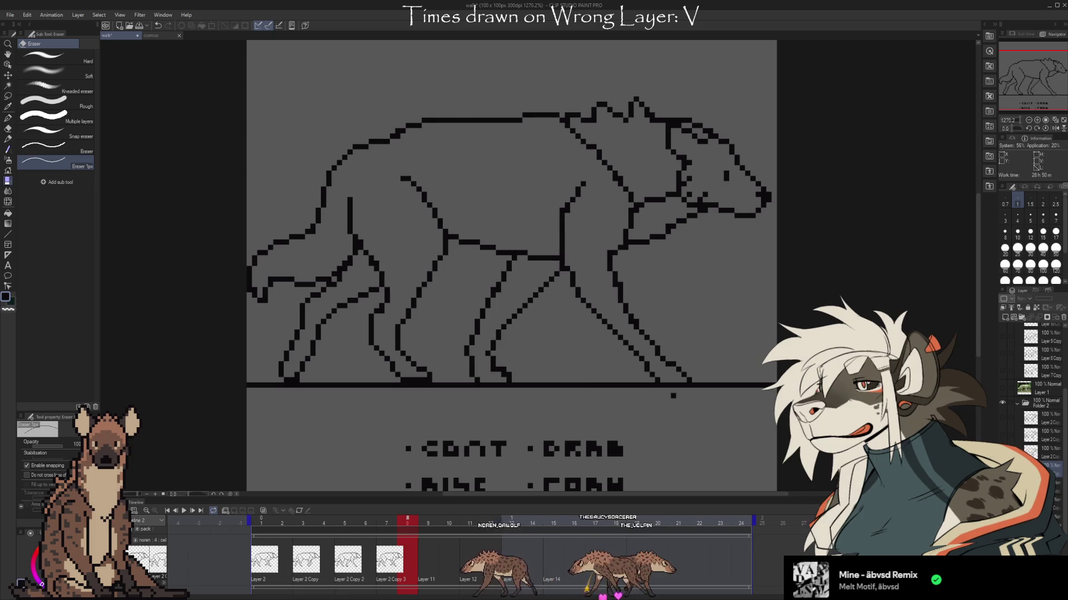
key(ctrl+z)
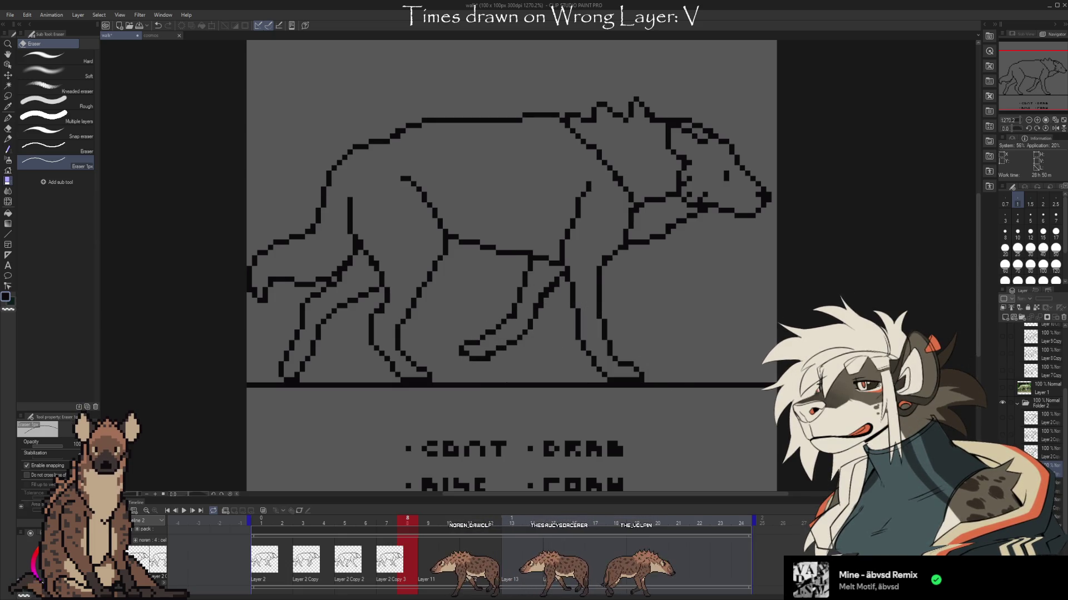
key(ctrl+z)
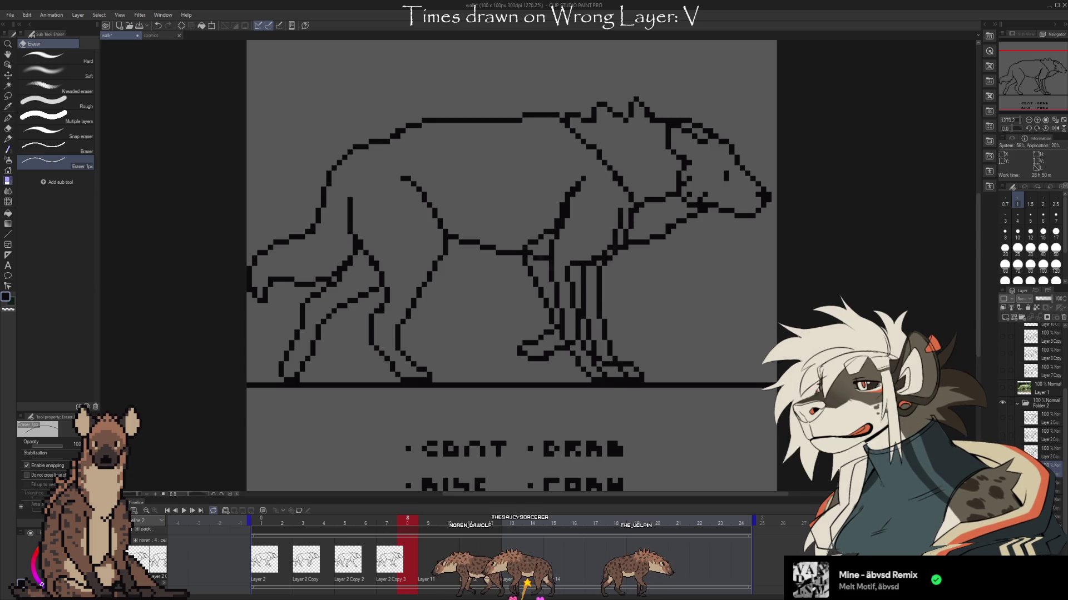
key(ctrl+z)
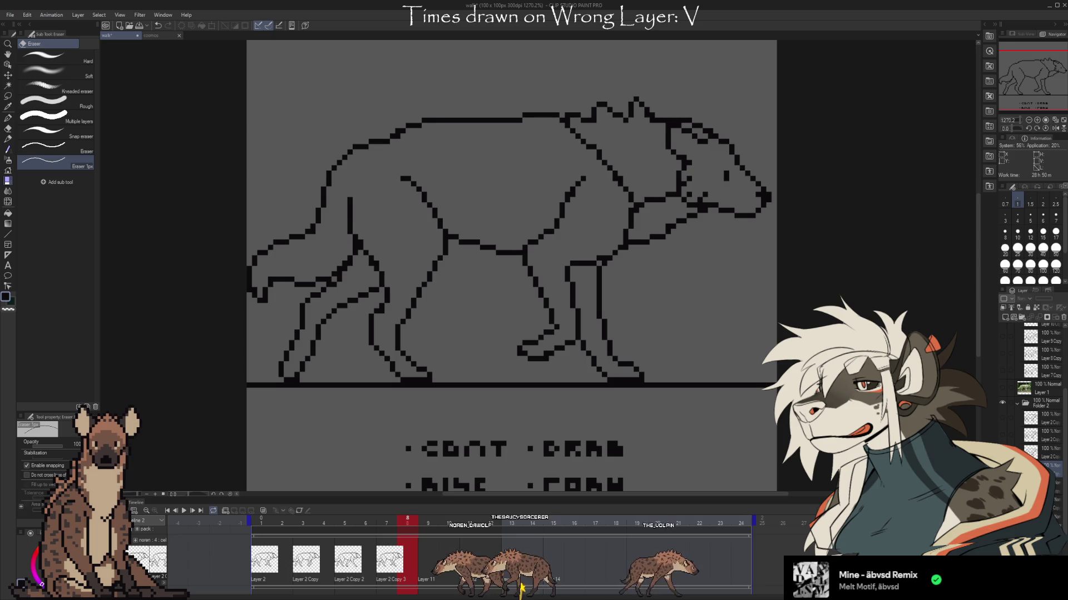
scroll(1044, 410, up, 5)
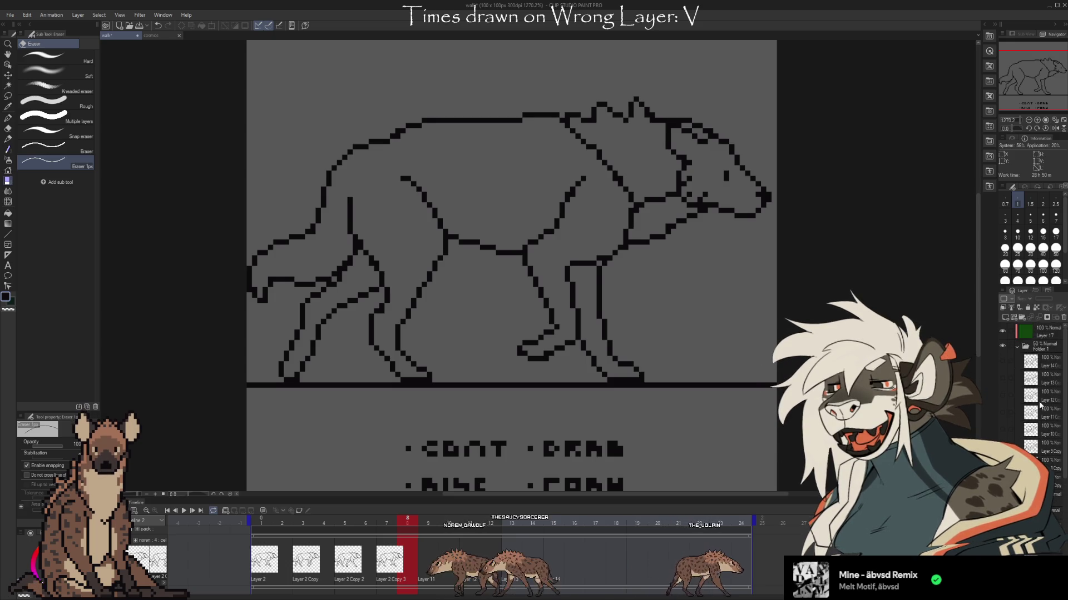
click(1003, 395)
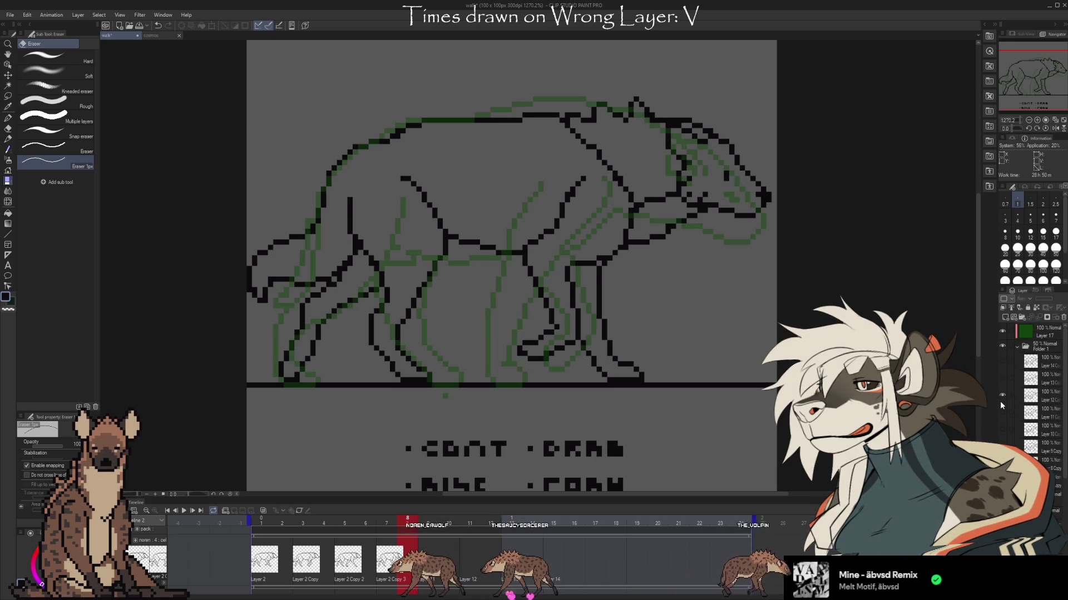
scroll(1040, 412, down, 1)
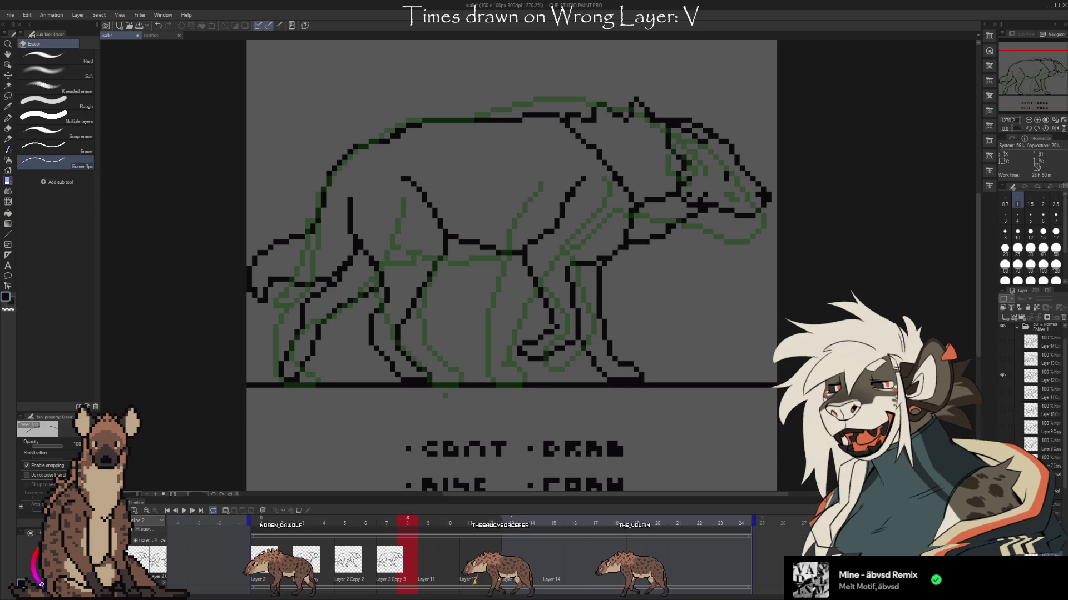
click(1003, 375)
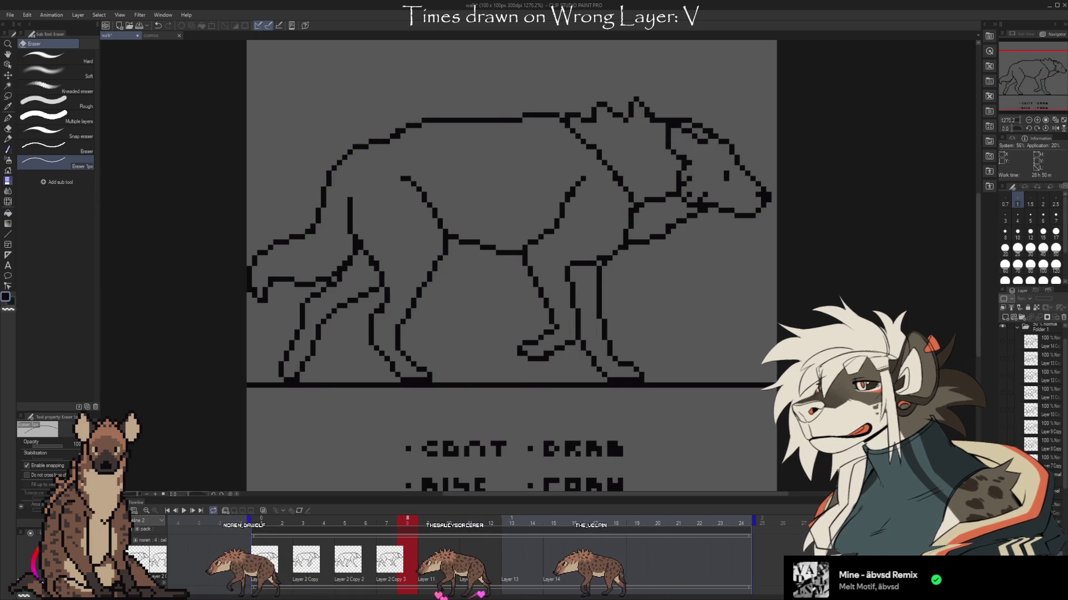
Select the frame's drawing layer and erase the lower front leg and its foot
click(1002, 375)
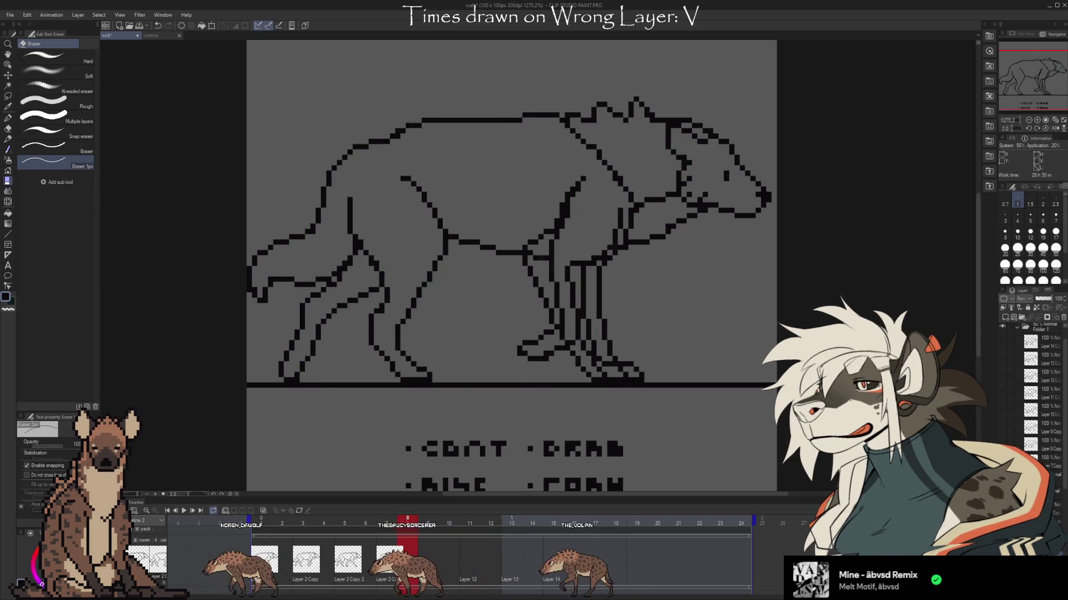
key(ctrl+z)
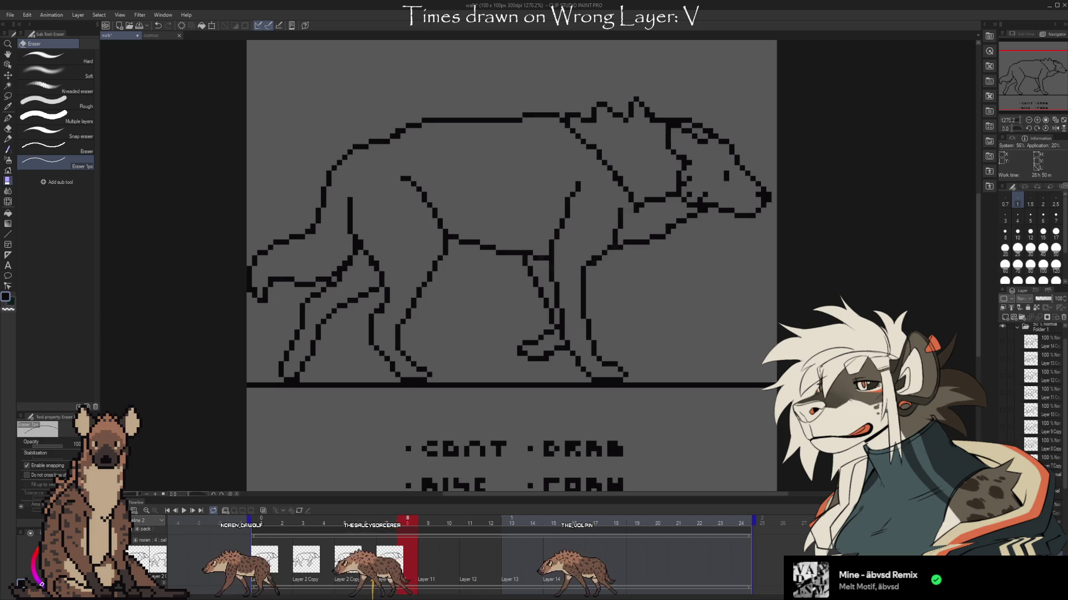
key(ctrl+z)
key(ctrl+z)
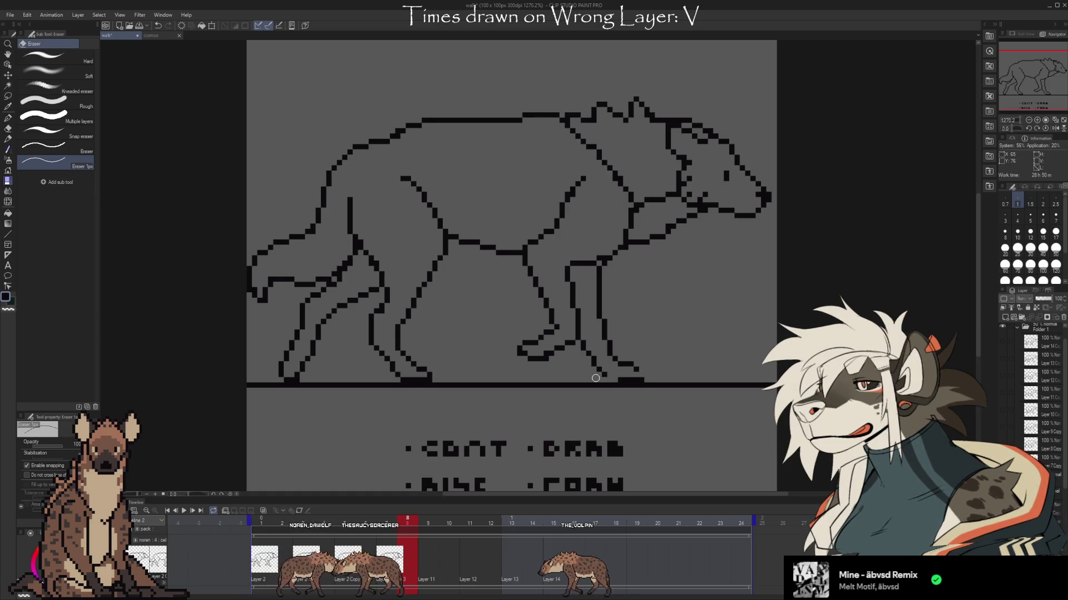
mouse_move(594, 378)
mouse_down()
mouse_move(583, 355)
mouse_move(591, 348)
mouse_move(593, 362)
mouse_move(603, 344)
mouse_move(599, 273)
mouse_up()
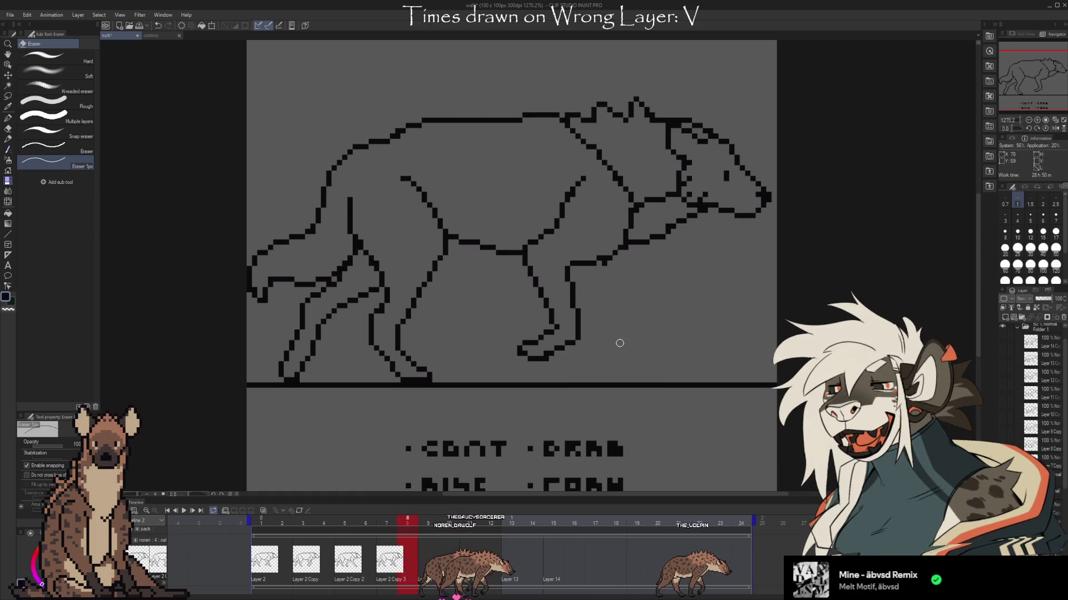
scroll(1039, 389, down, 2)
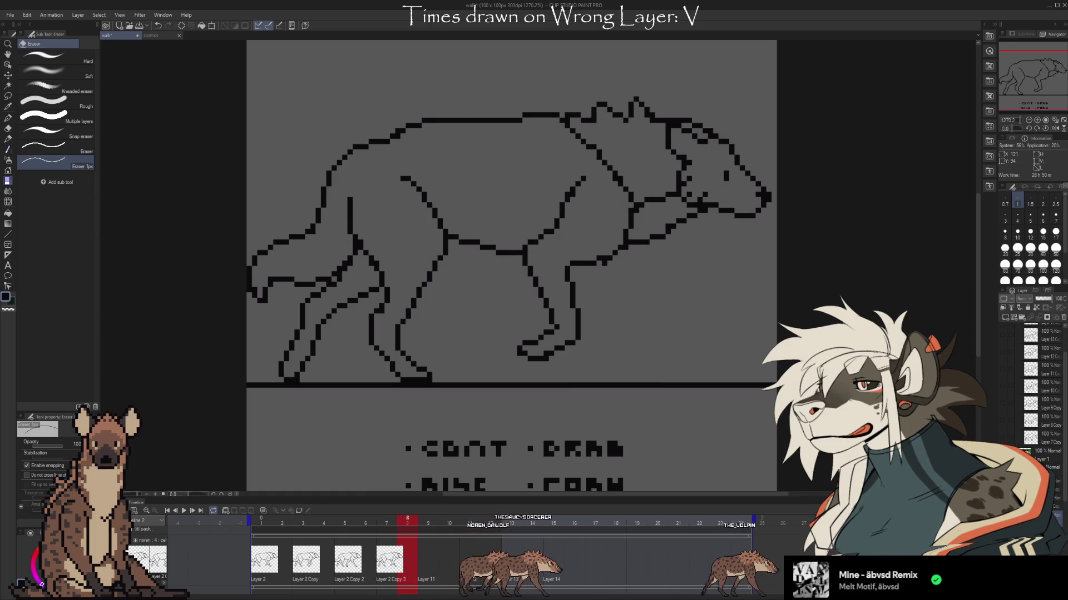
key(ctrl+z)
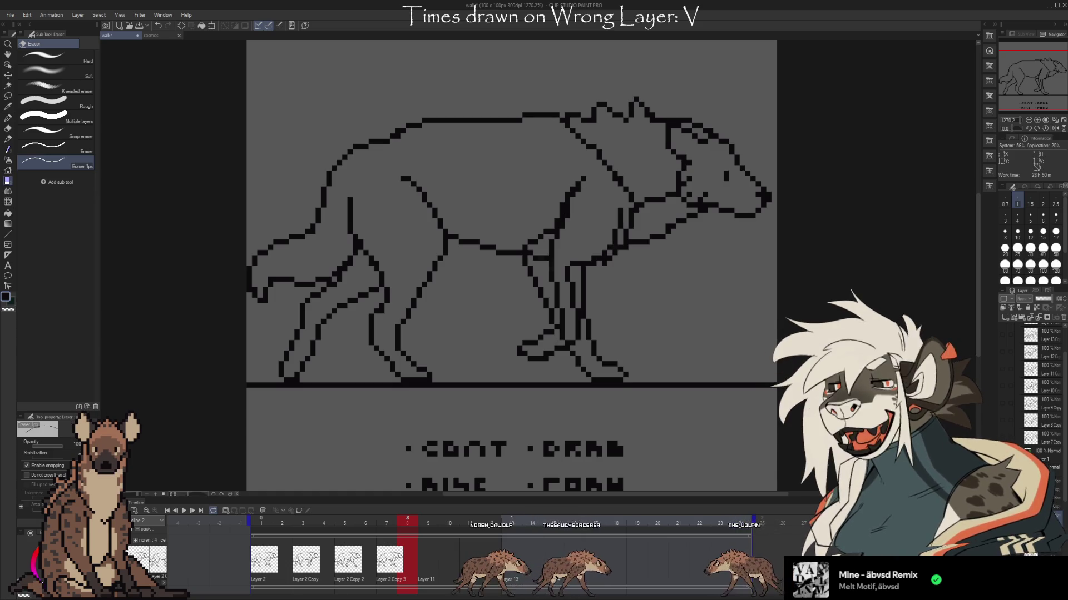
key(ctrl+z)
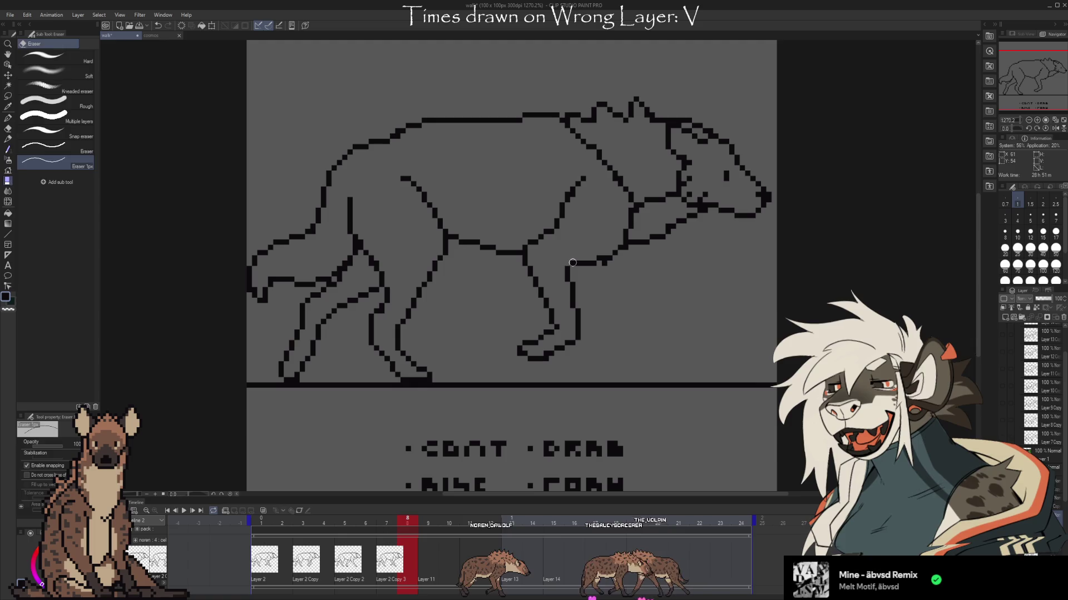
key(b)
key(e)
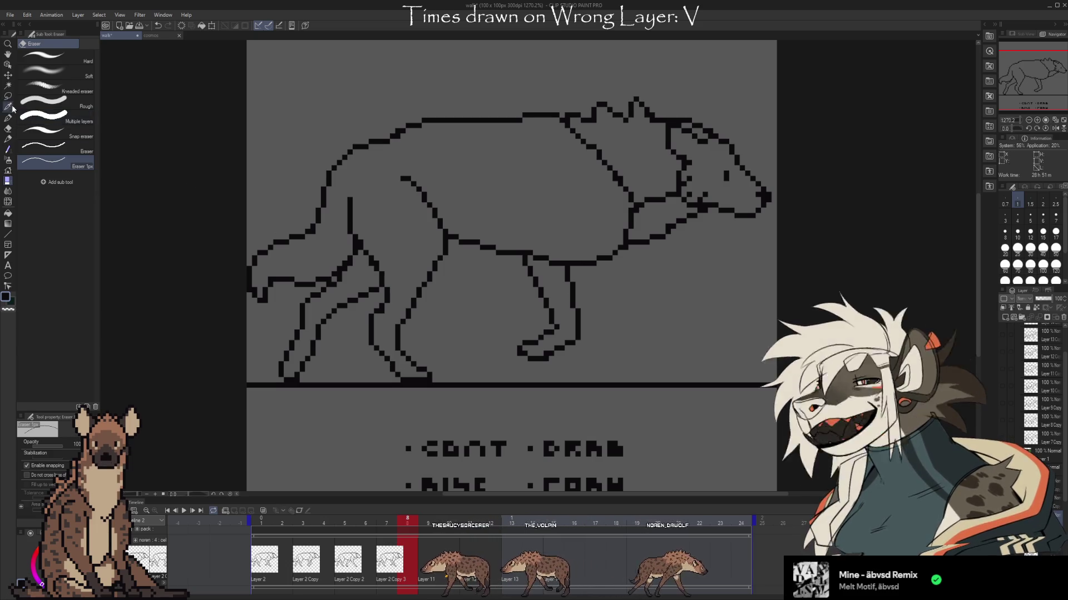
Lasso the front leg and transform it into its new position
key(m)
mouse_move(518, 276)
mouse_down()
mouse_move(523, 255)
mouse_move(593, 311)
mouse_move(572, 313)
mouse_move(615, 313)
mouse_move(596, 313)
mouse_up()
key(ctrl+t)
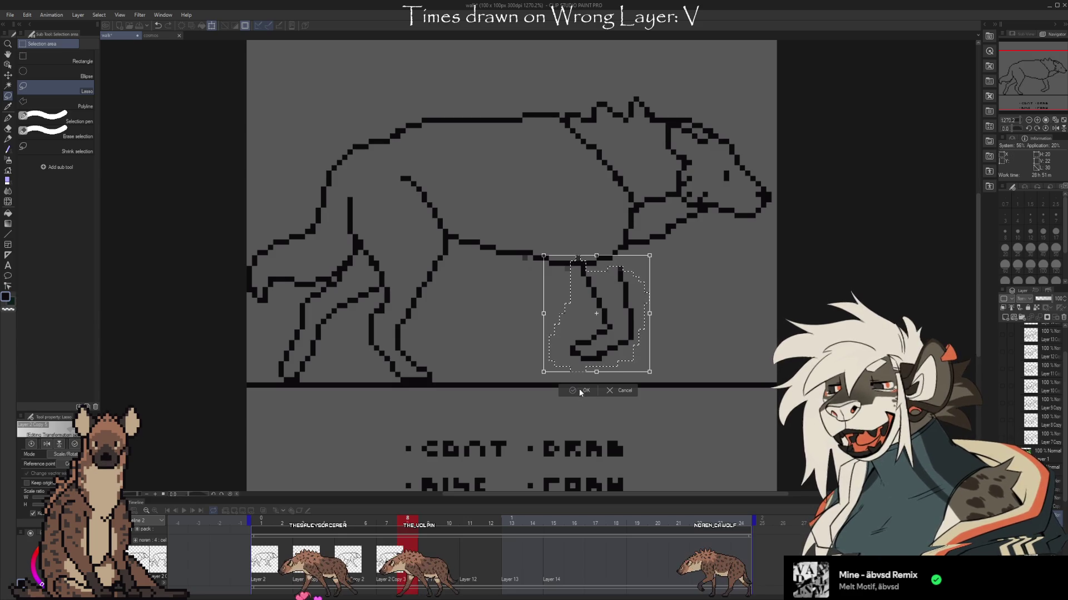
key(Return)
key(ctrl+d)
Redraw the front leg line down from the belly with the one-pixel brush and eraser
key(e)
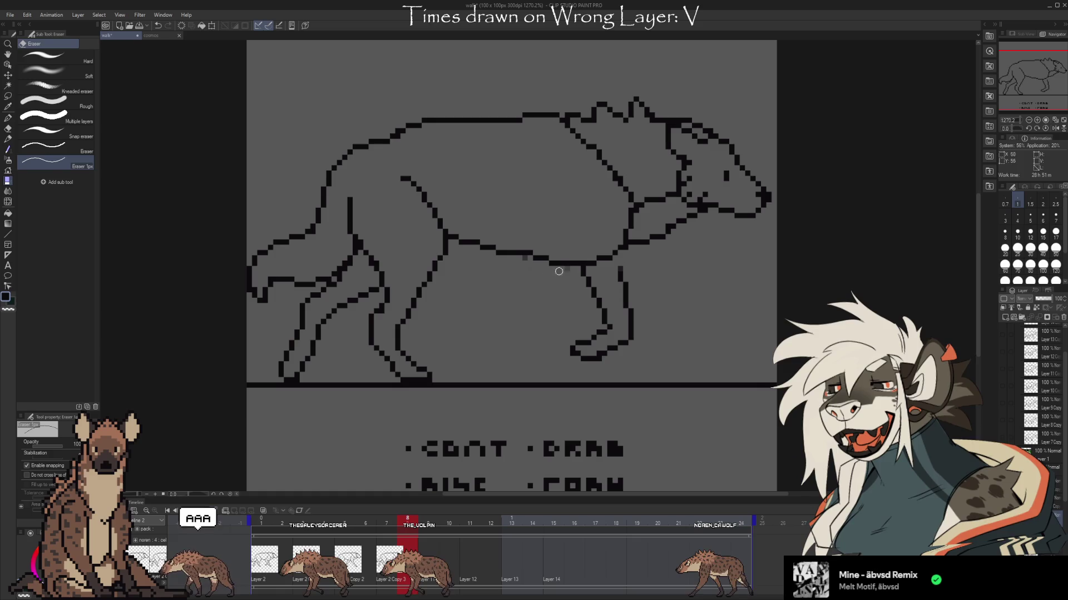
key(b)
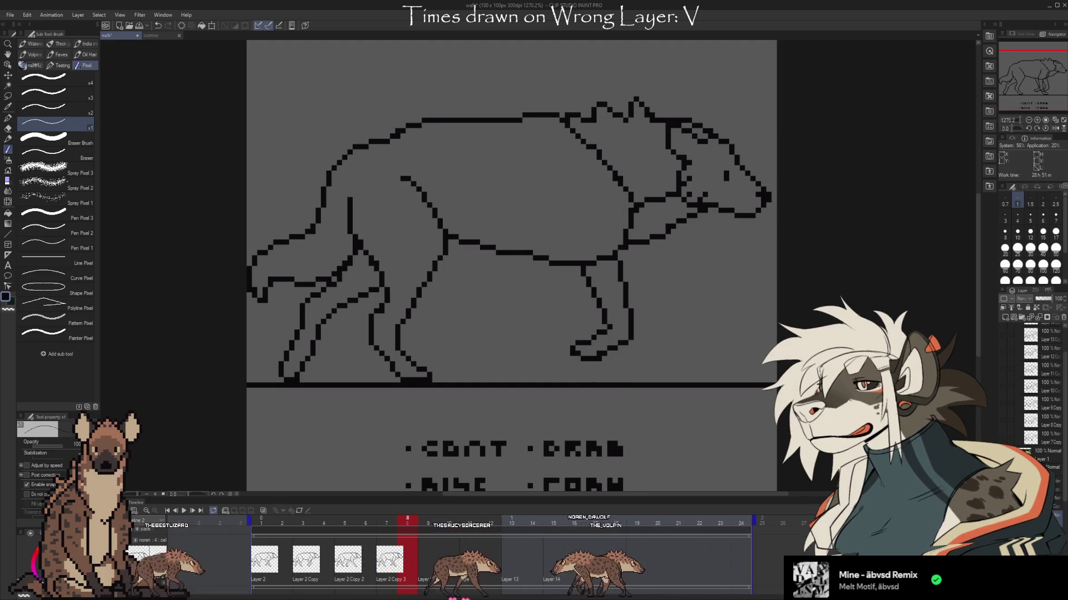
mouse_move(561, 221)
mouse_down()
mouse_move(496, 346)
mouse_move(519, 383)
mouse_up()
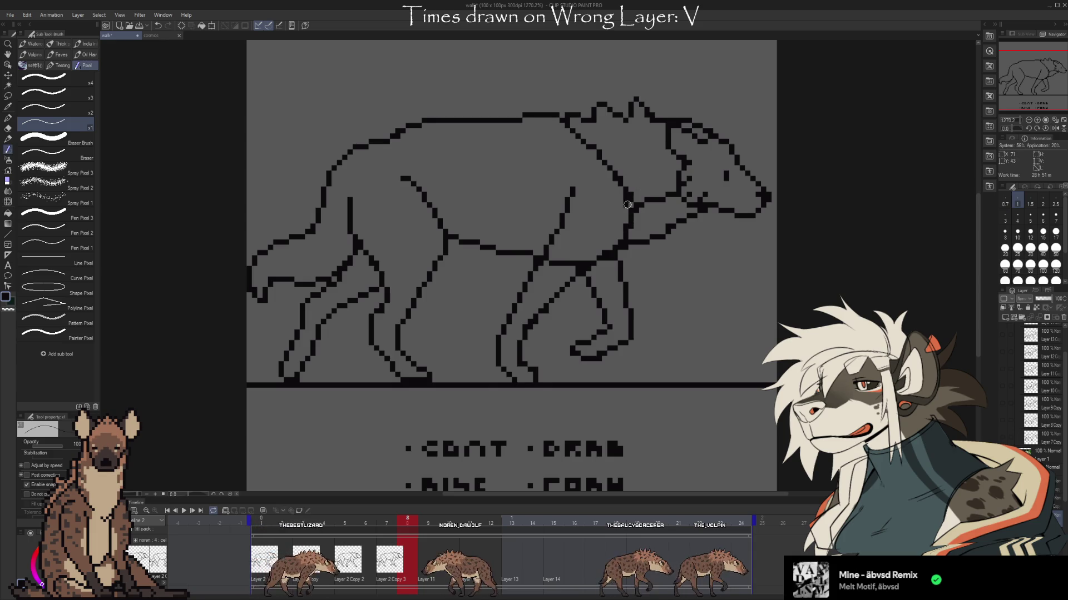
key(e)
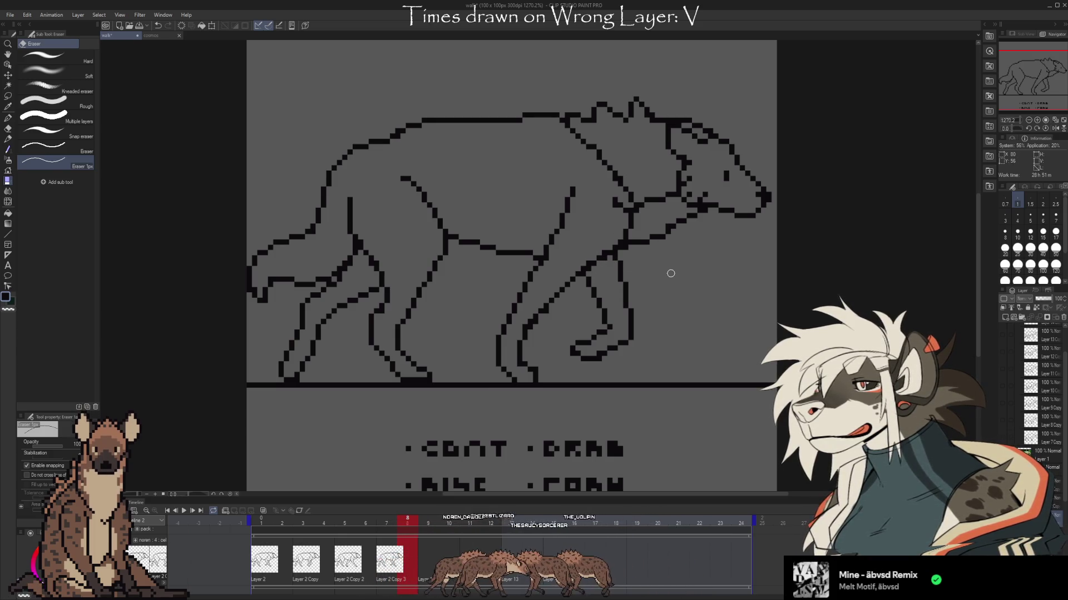
key(b)
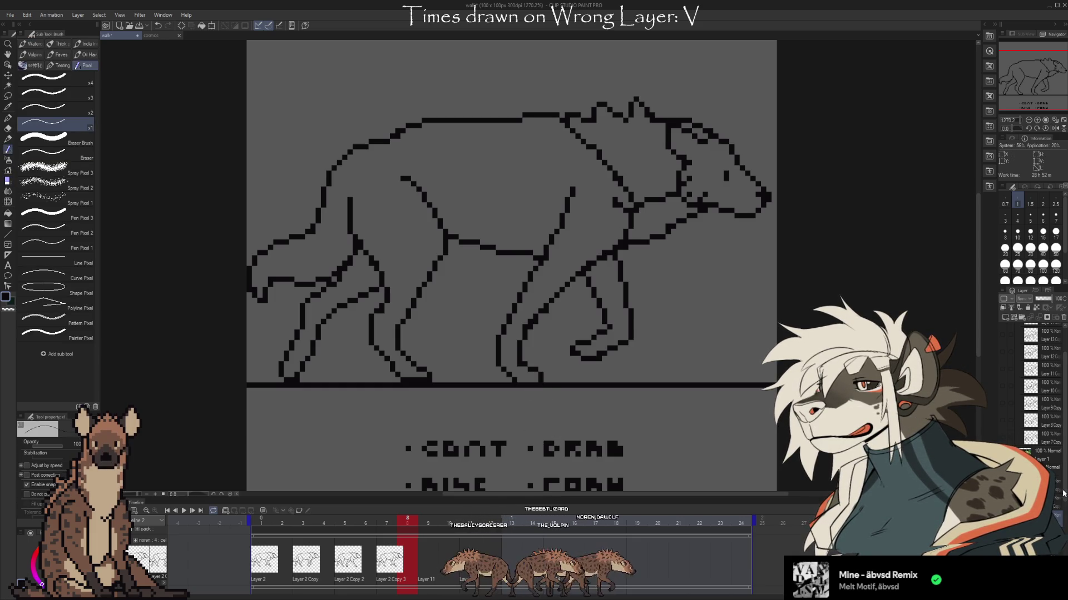
scroll(1061, 493, down, 2)
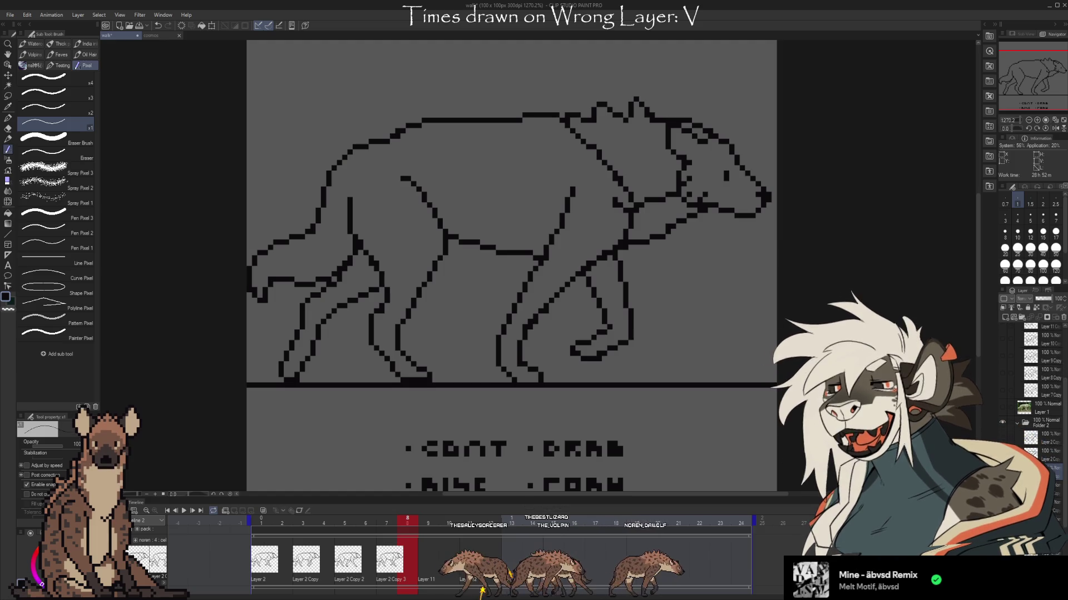
Widen the Layer palette and place Layer 2 Copy 4 on timeline frame 9
click(1061, 493)
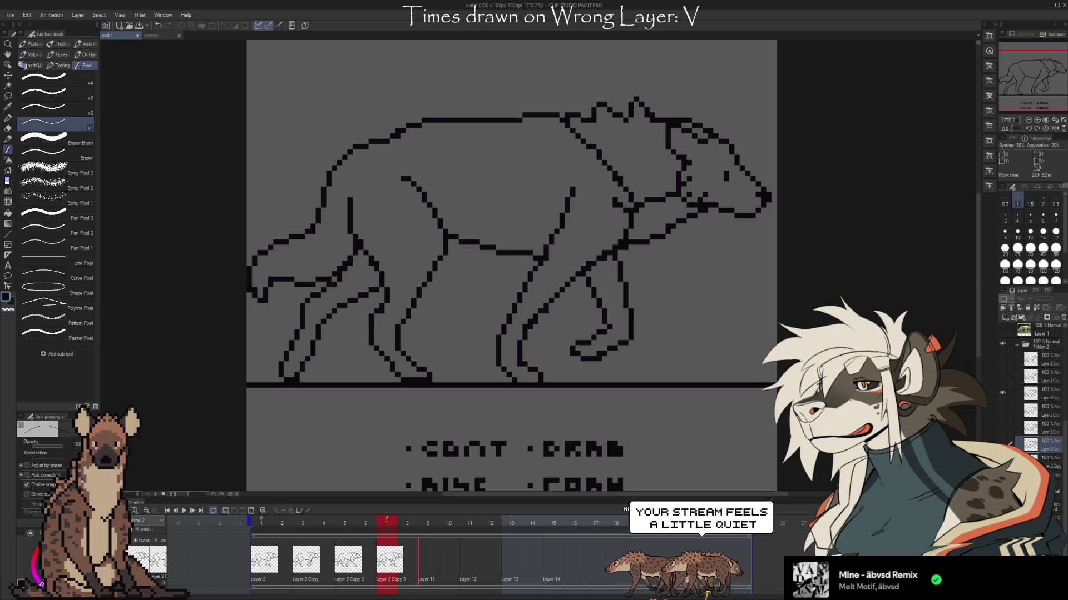
drag(979, 334, 965, 334)
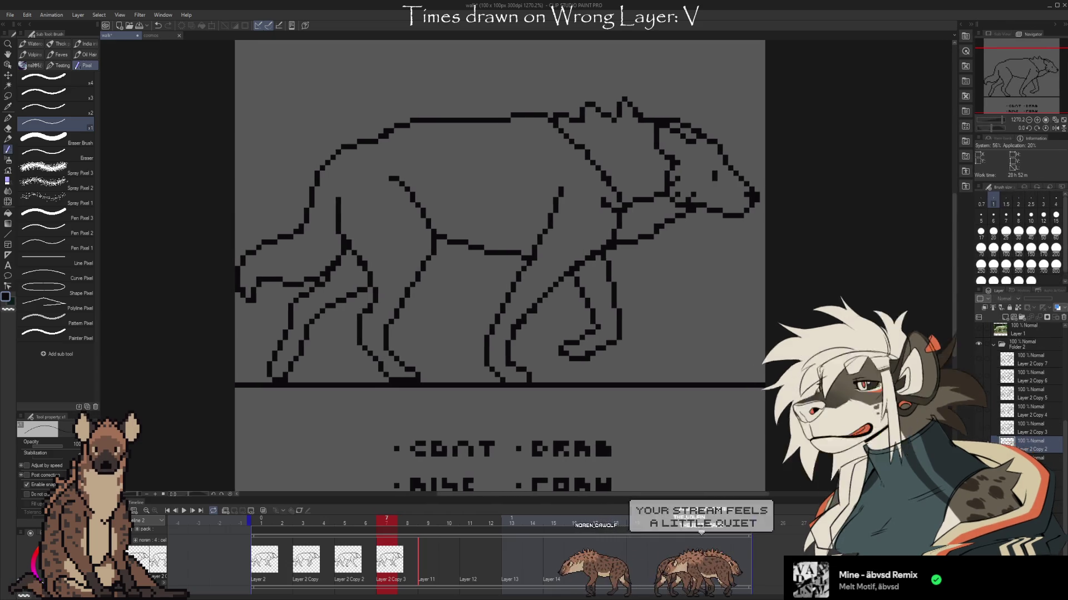
click(1027, 417)
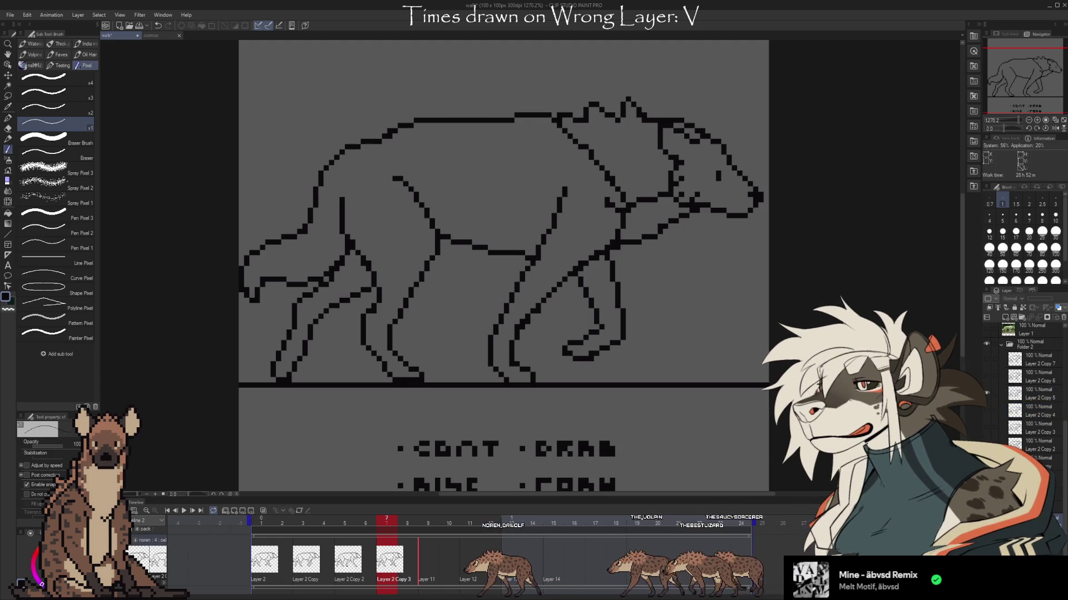
click(427, 560)
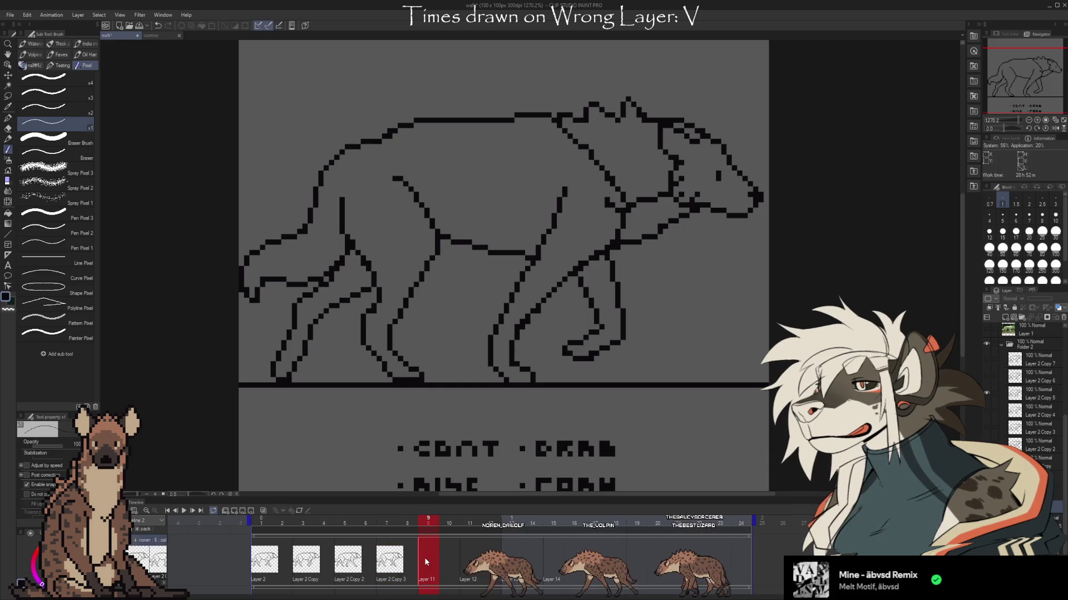
Move the playback end marker back to frame 13
key(Right)
key(Right)
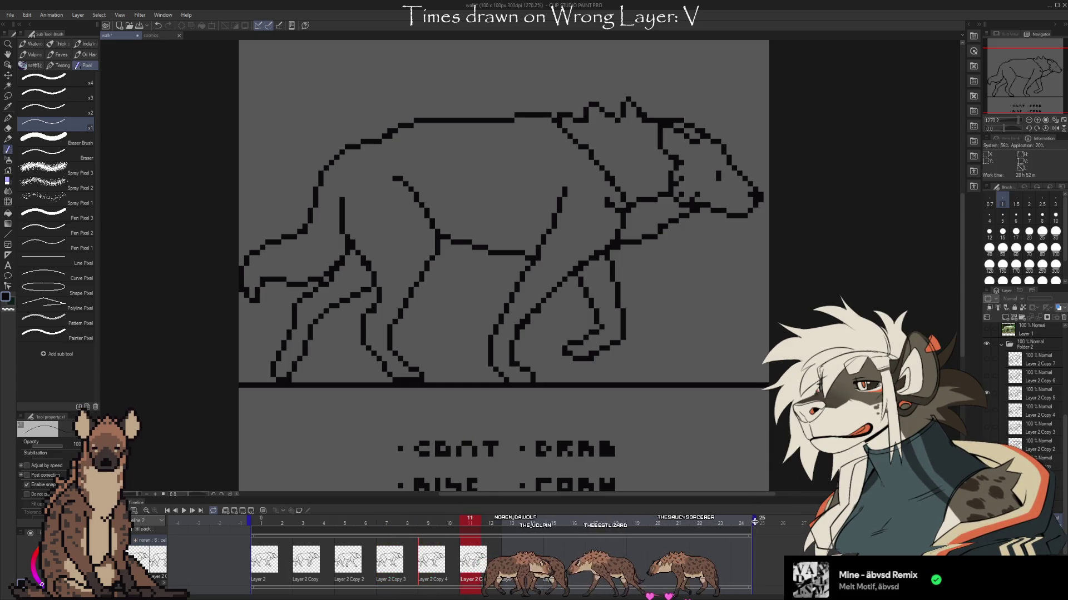
drag(754, 523, 503, 522)
scroll(990, 383, down, 2)
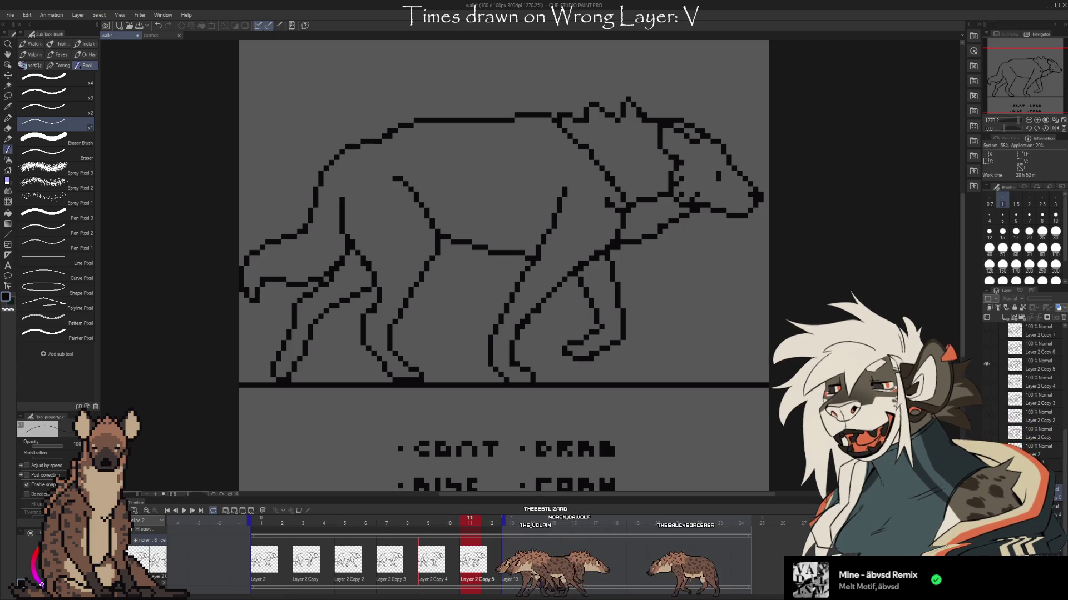
scroll(985, 376, up, 2)
Hide Folder 2's hyena line drawing, then show it again
click(986, 376)
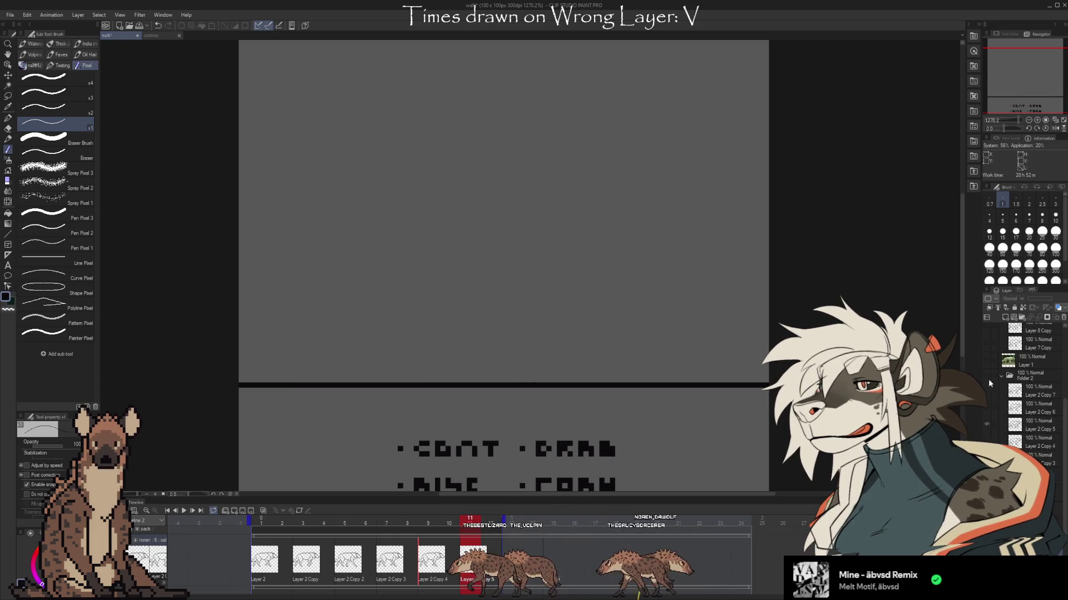
scroll(995, 389, down, 2)
click(986, 360)
Play the line-art walk cycle, stop and restart it, then land on coloured frame 13
click(184, 511)
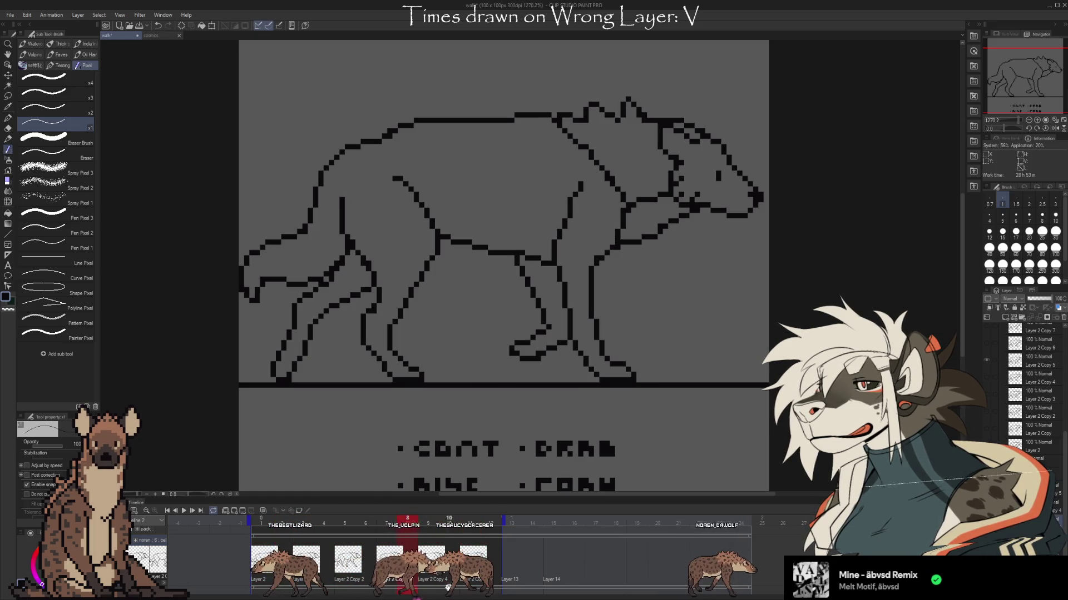
click(185, 512)
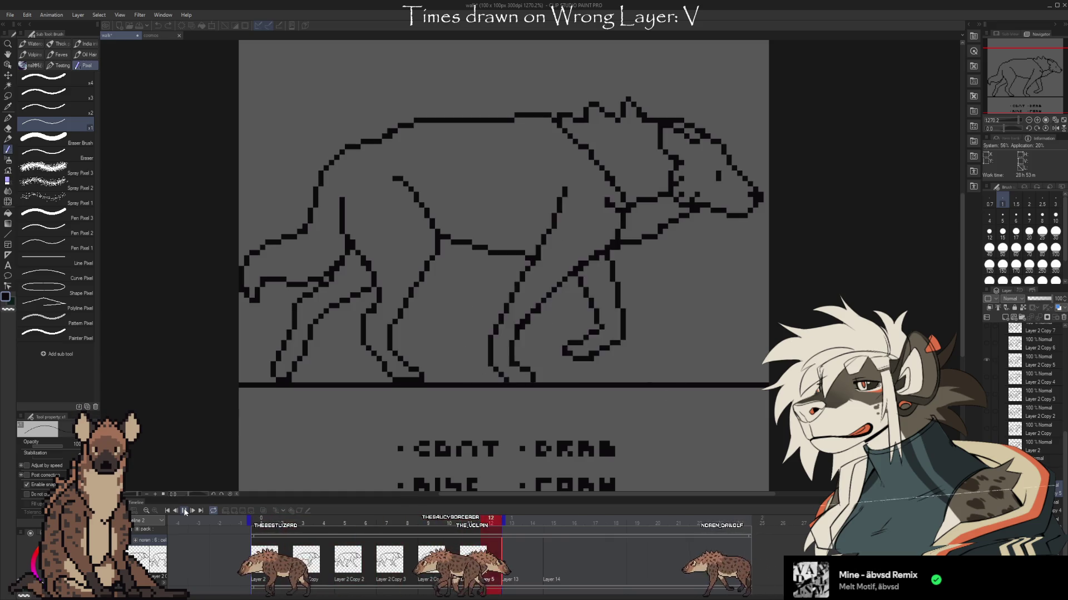
key(space)
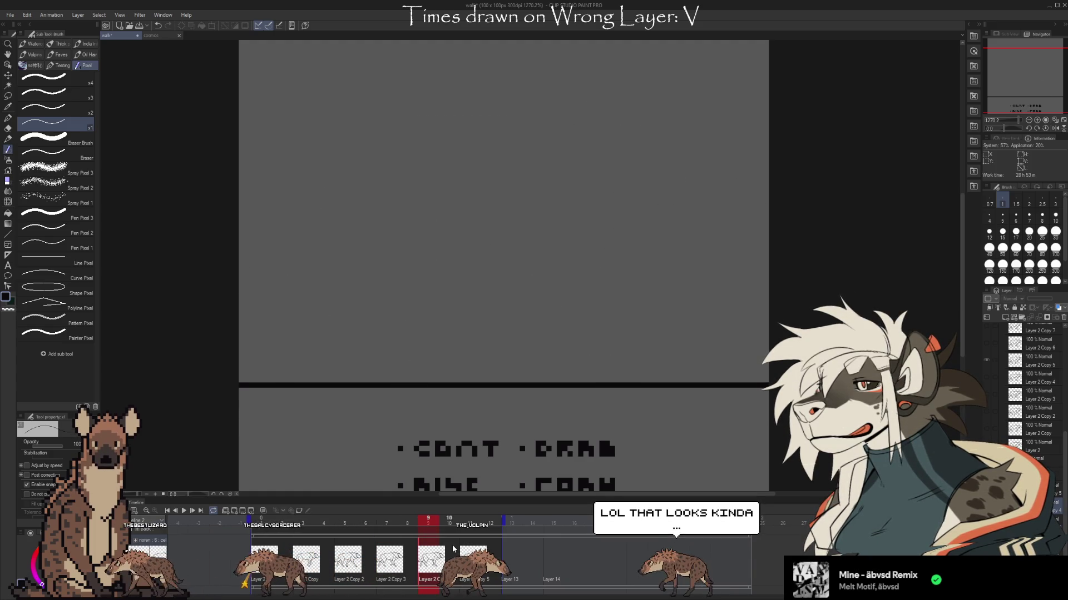
key(space)
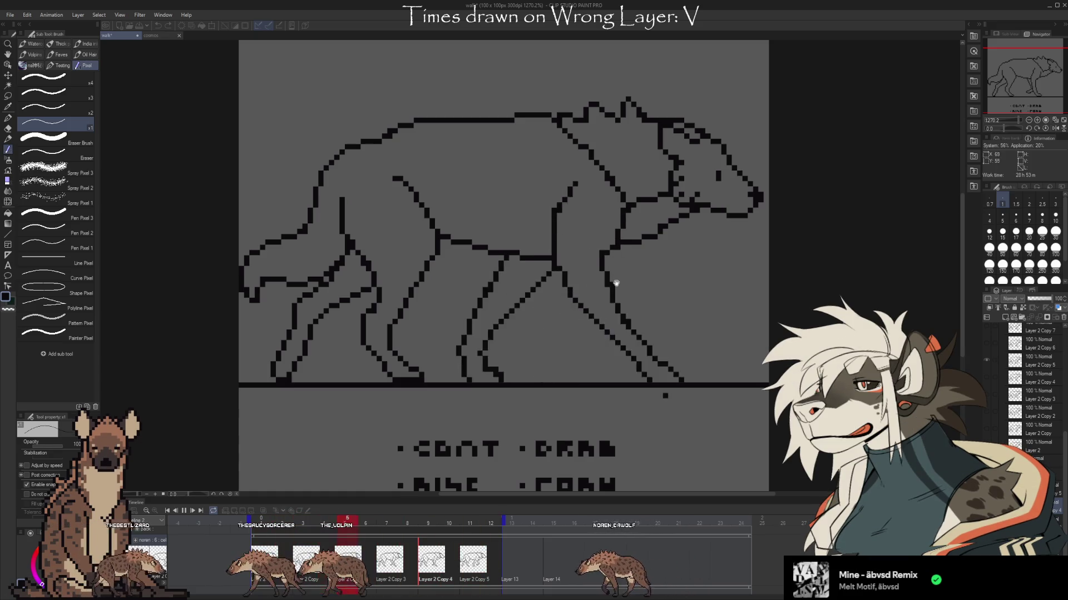
click(502, 521)
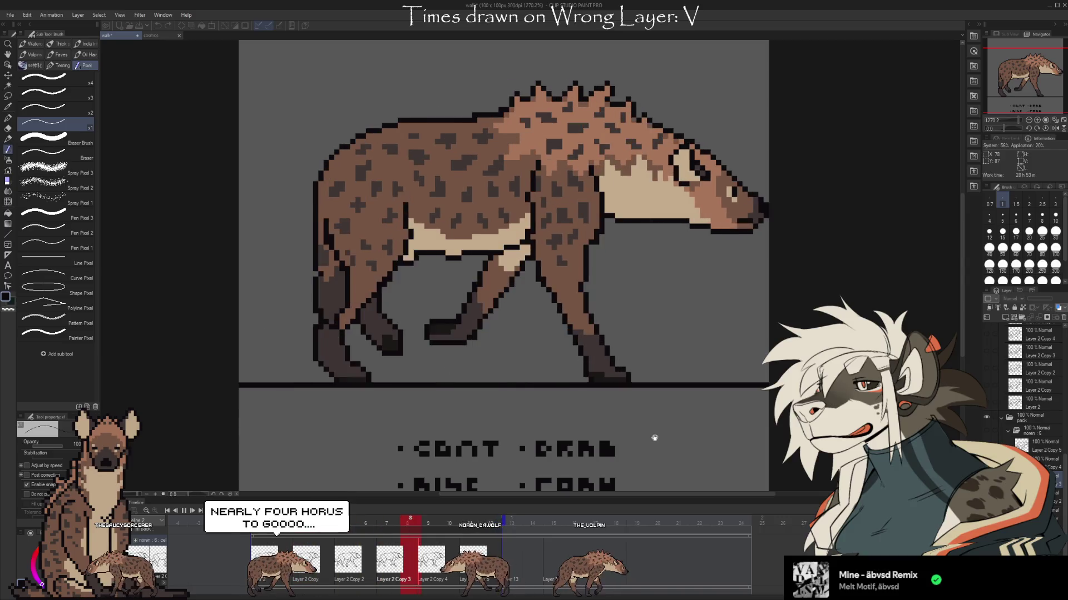
From the last frame, loop the coloured walk cycle repeatedly, stopping on frames 11, 8, 11 and 9
click(201, 512)
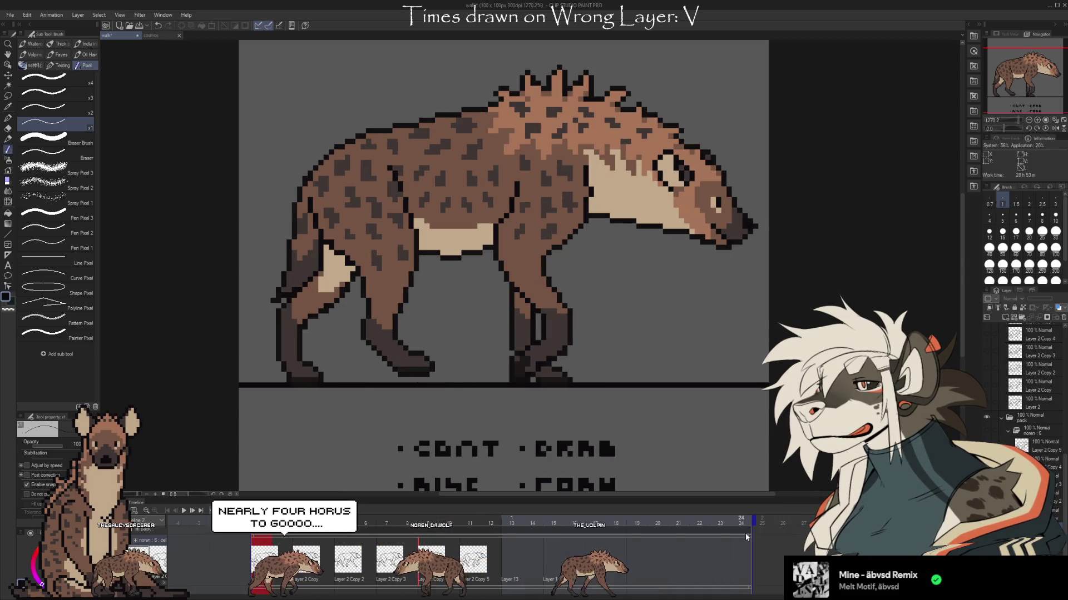
key(Return)
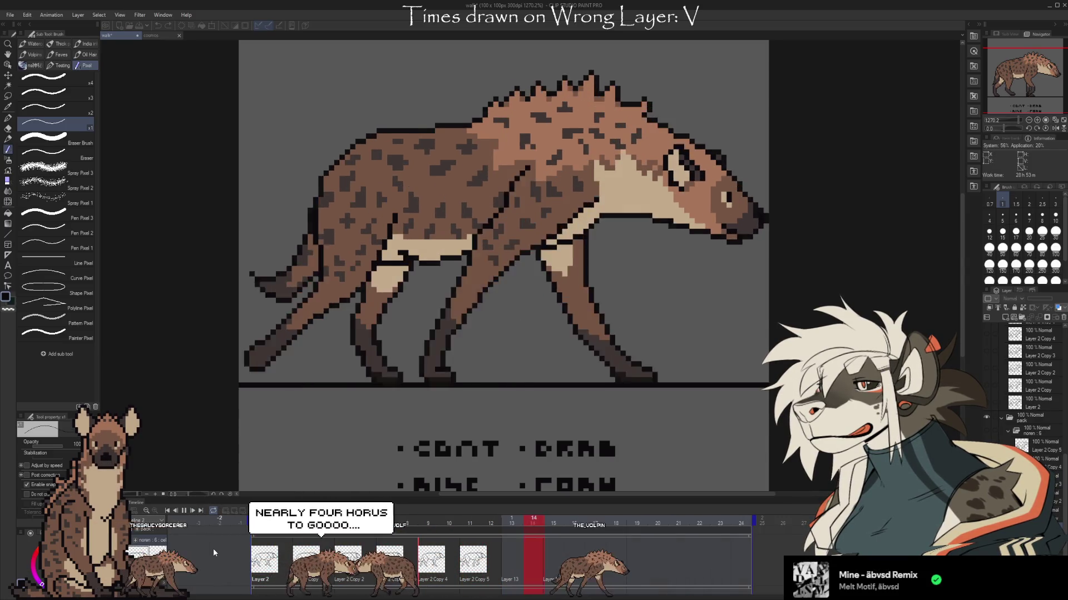
key(Return)
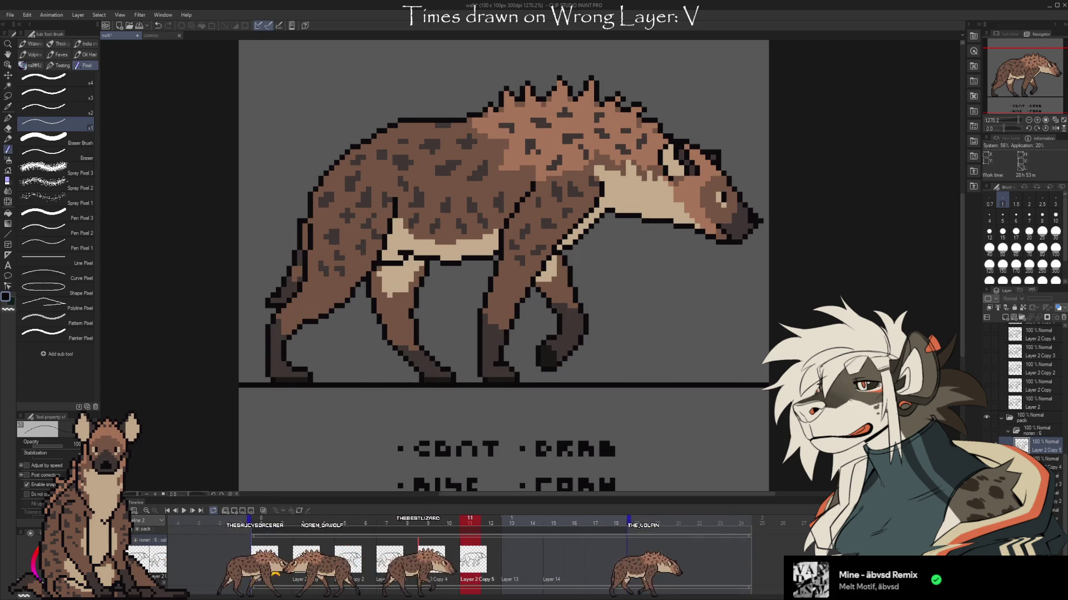
key(Return)
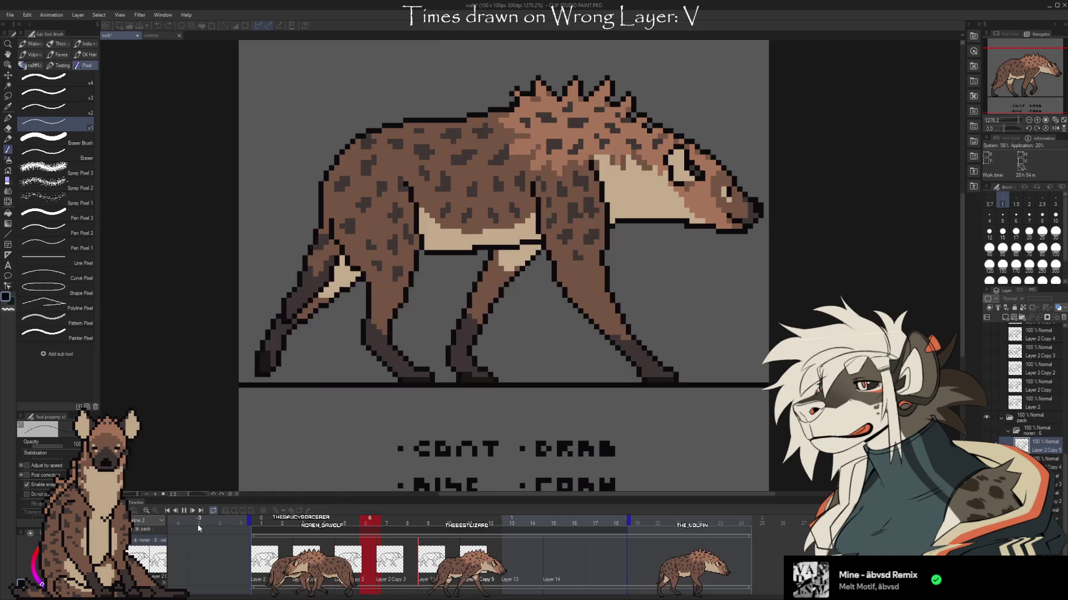
key(Return)
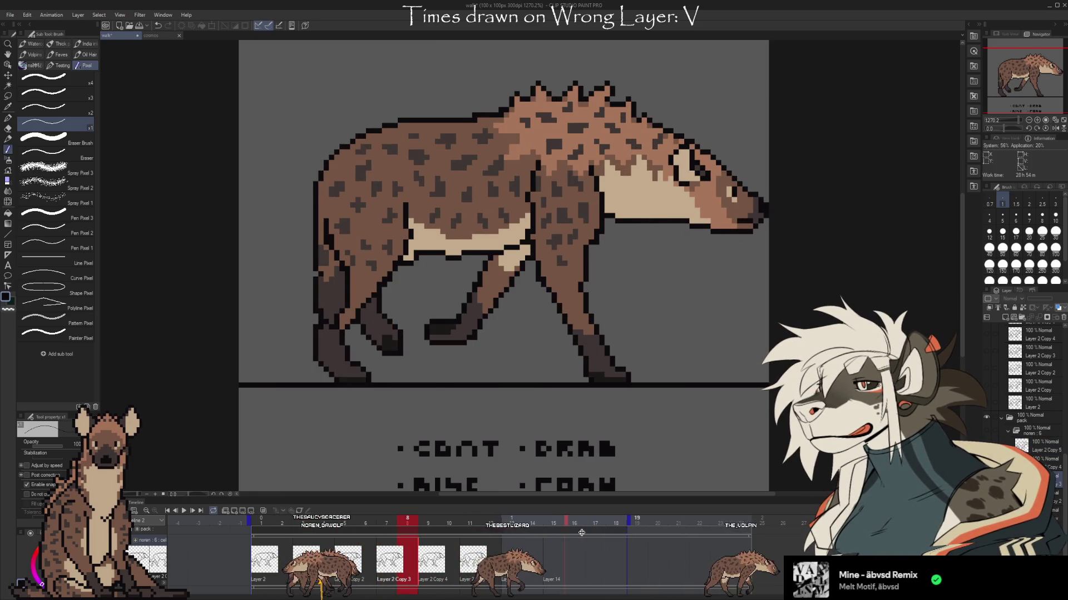
key(Return)
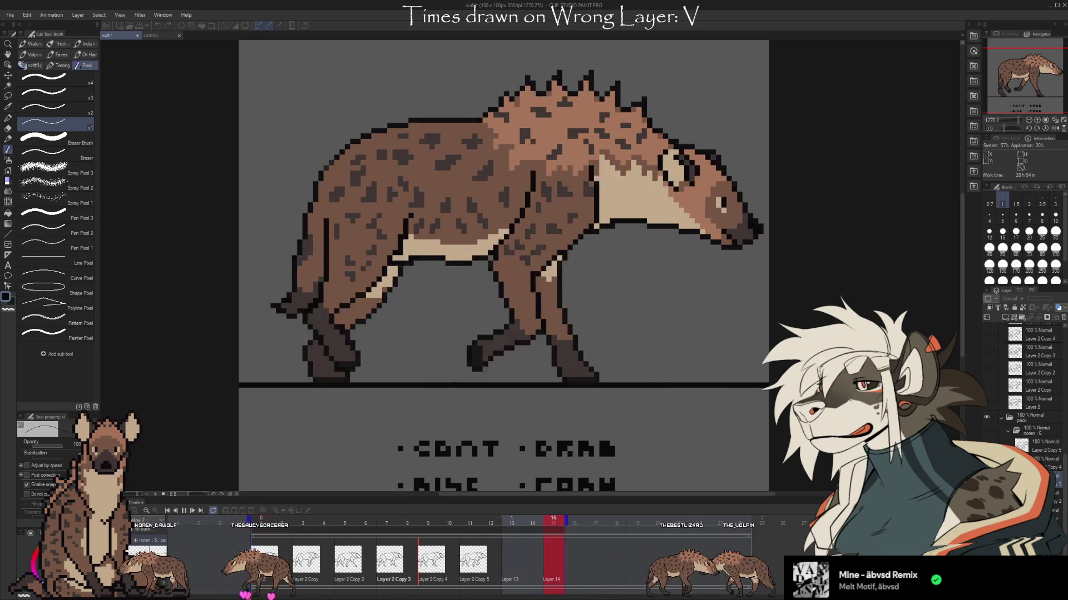
key(space)
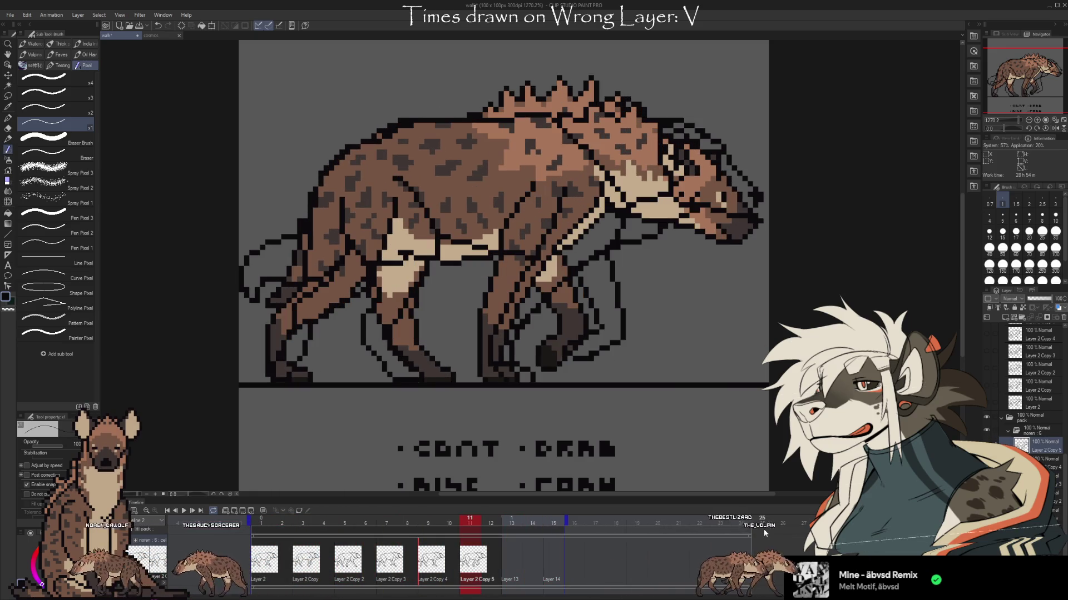
key(space)
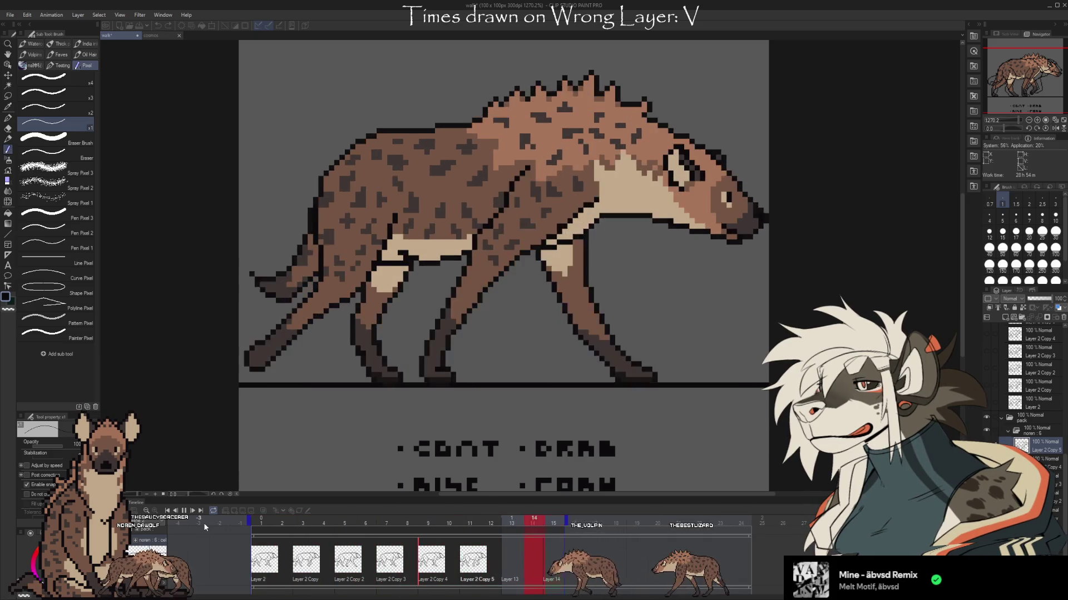
key(space)
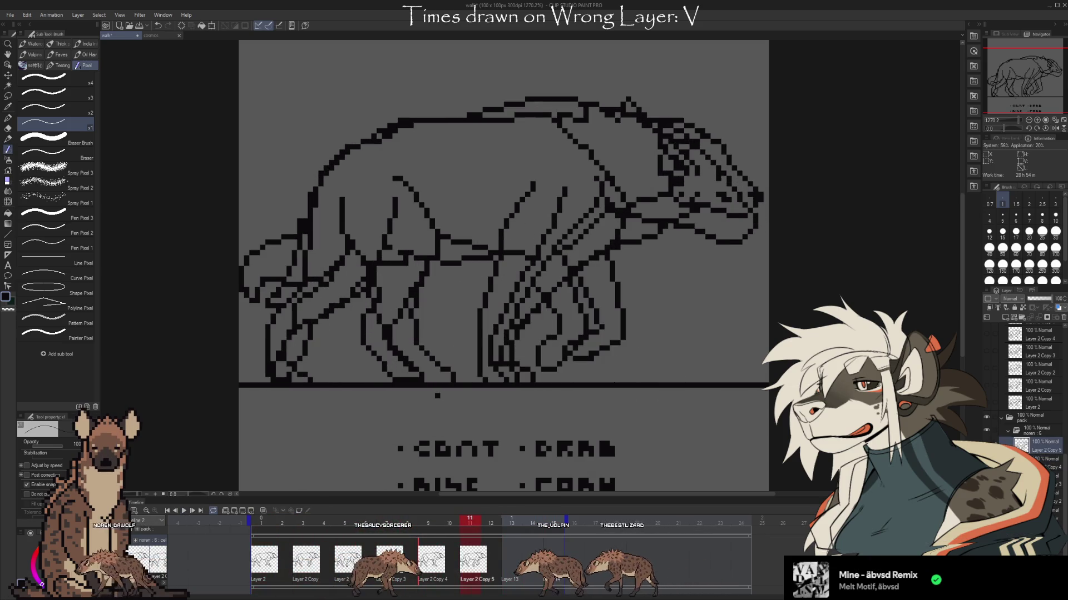
Stop on frame 11, show the noren folder, and undo the overlaid second hyena drawing
key(space)
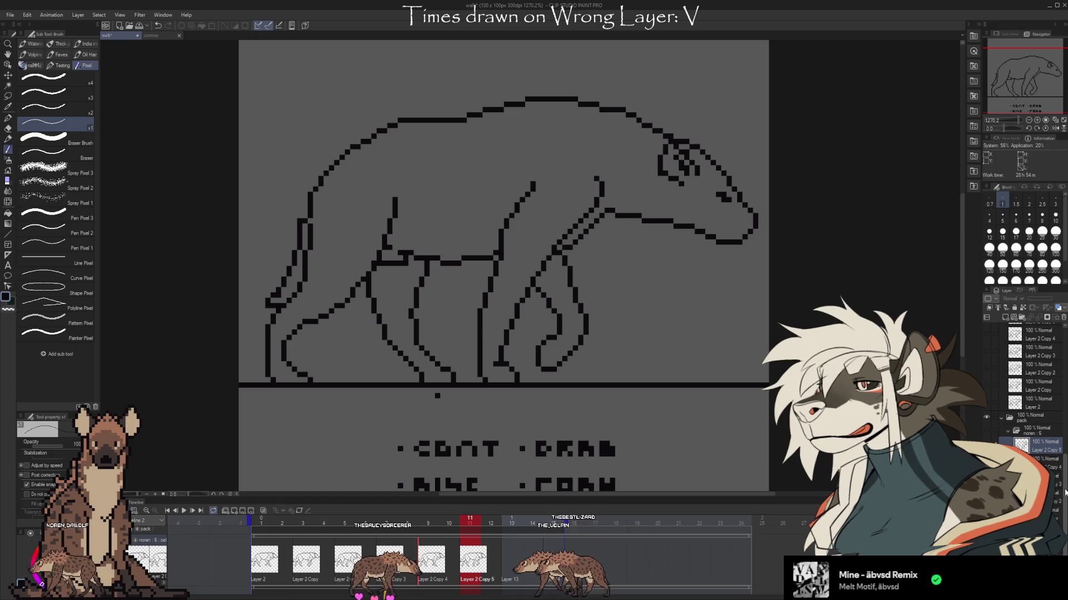
click(986, 430)
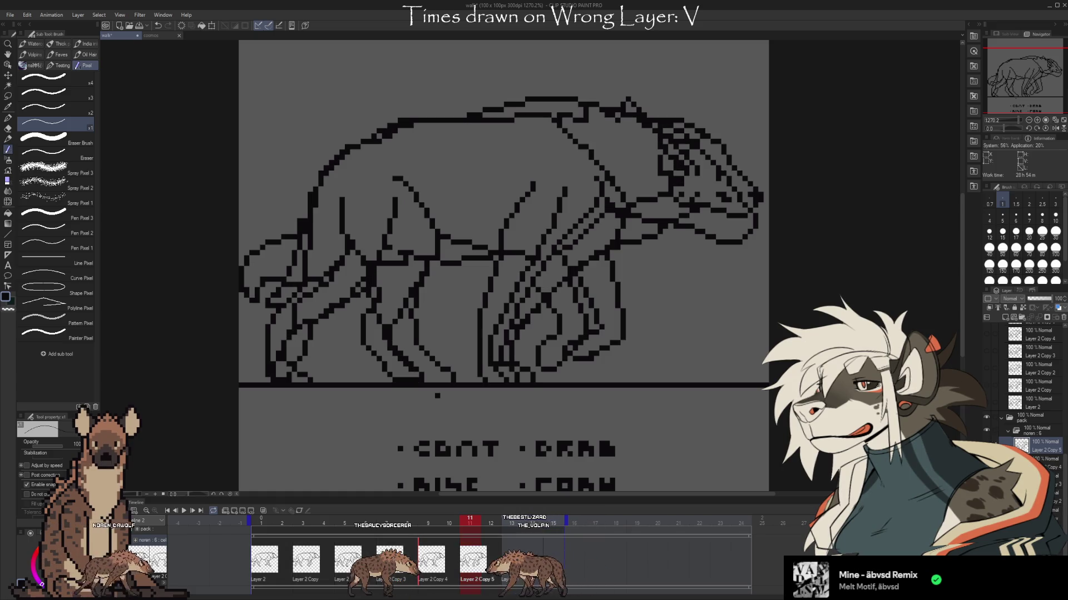
key(ctrl+z)
Select Layer 2 Copy 5 in the Layer palette
drag(1062, 523, 1065, 475)
click(1034, 416)
scroll(1034, 390, up, 1)
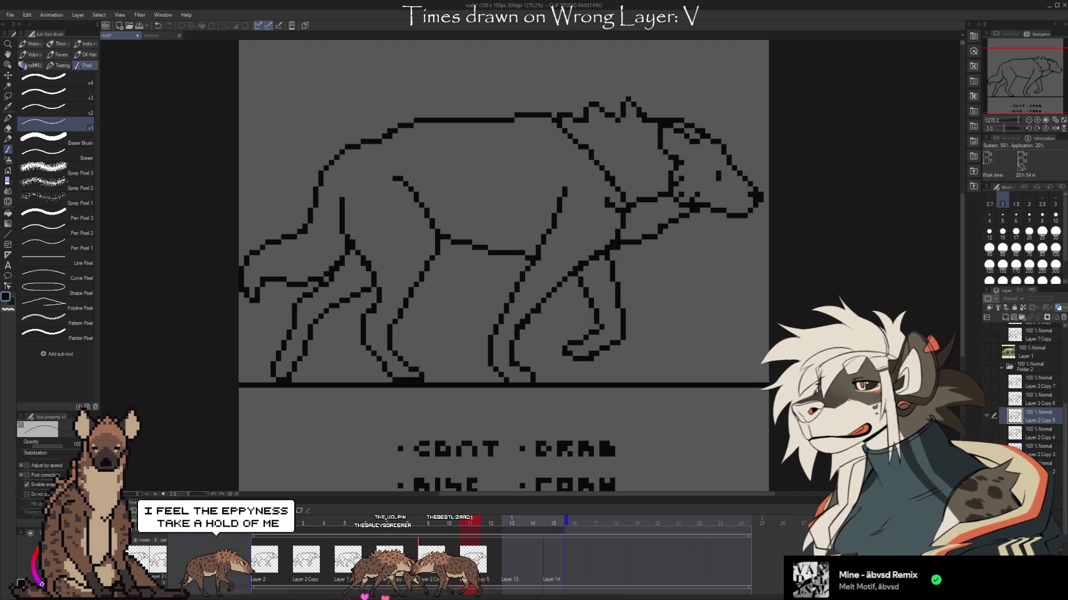
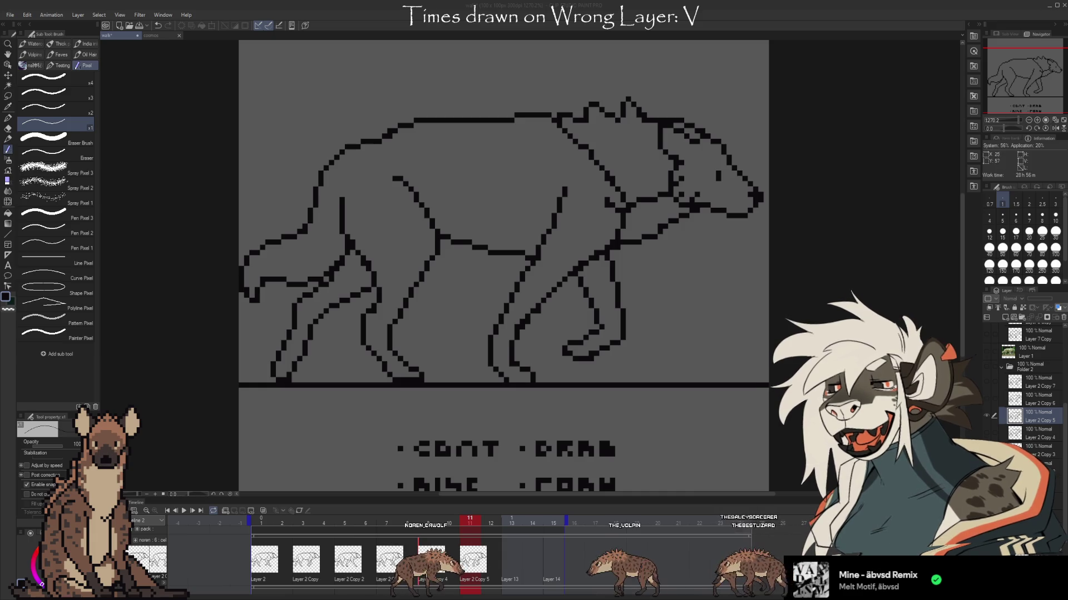
Switch to the cosmos painting and select the layer to work above
click(148, 37)
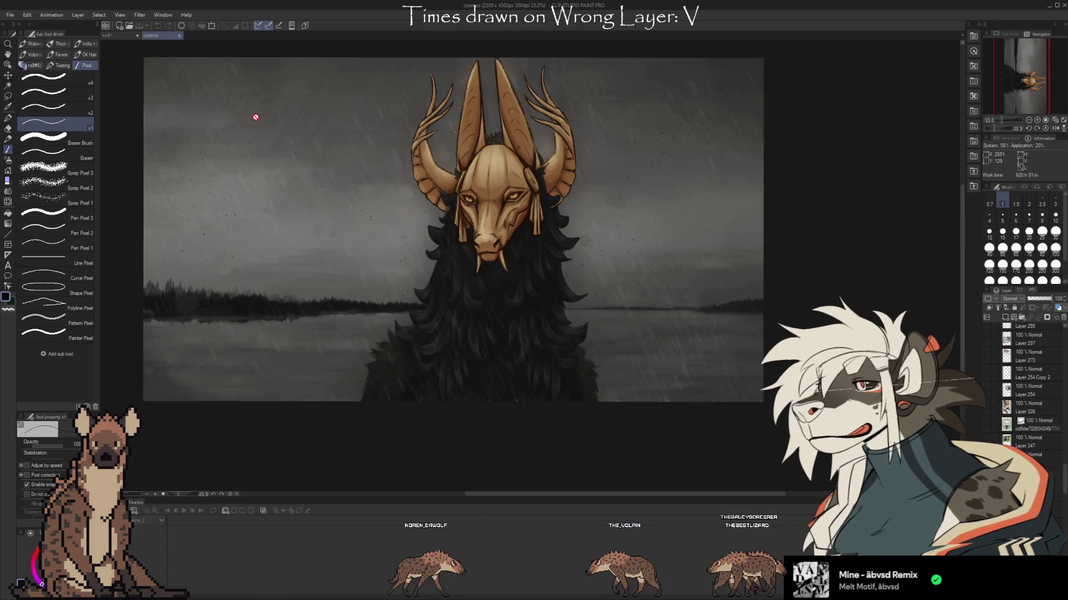
scroll(285, 136, up, 2)
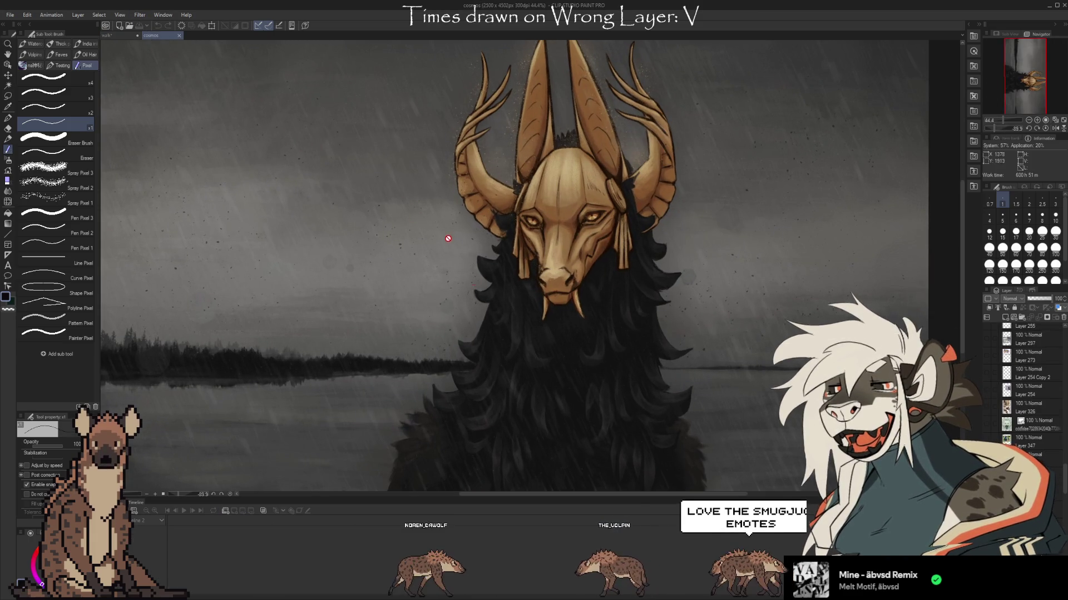
scroll(1028, 389, down, 5)
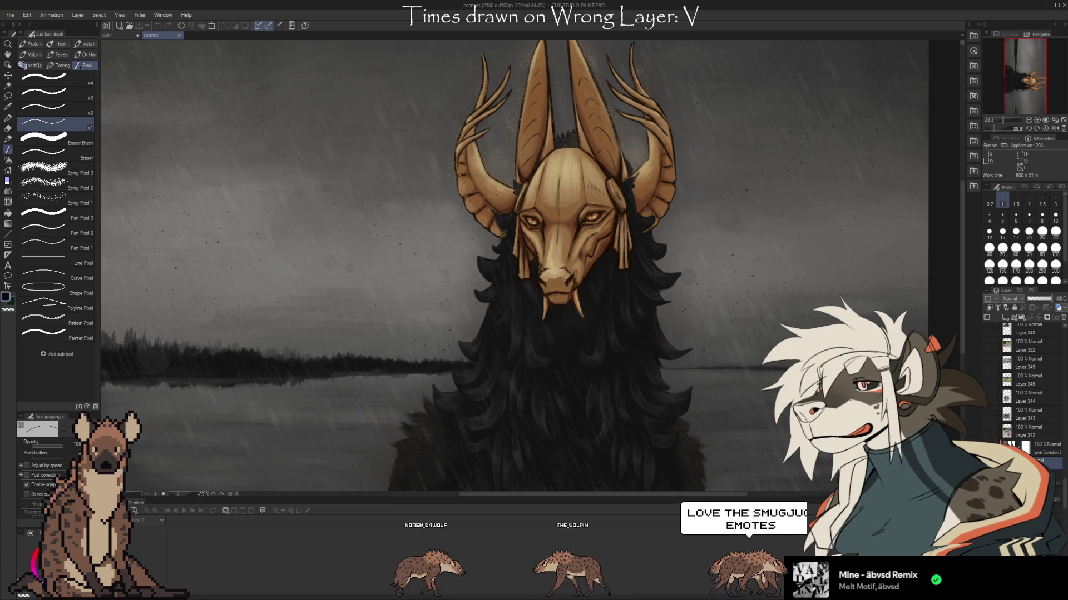
click(1054, 478)
scroll(1023, 378, down, 3)
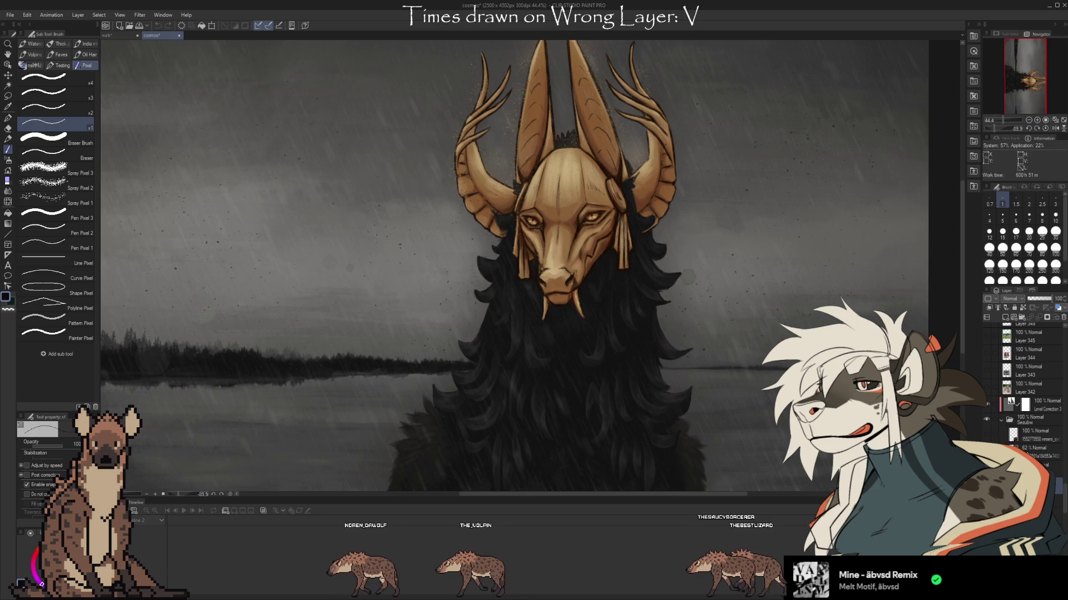
Add a new empty layer inside the Sezubw folder and pick the large brown oil-paint brush
click(1005, 318)
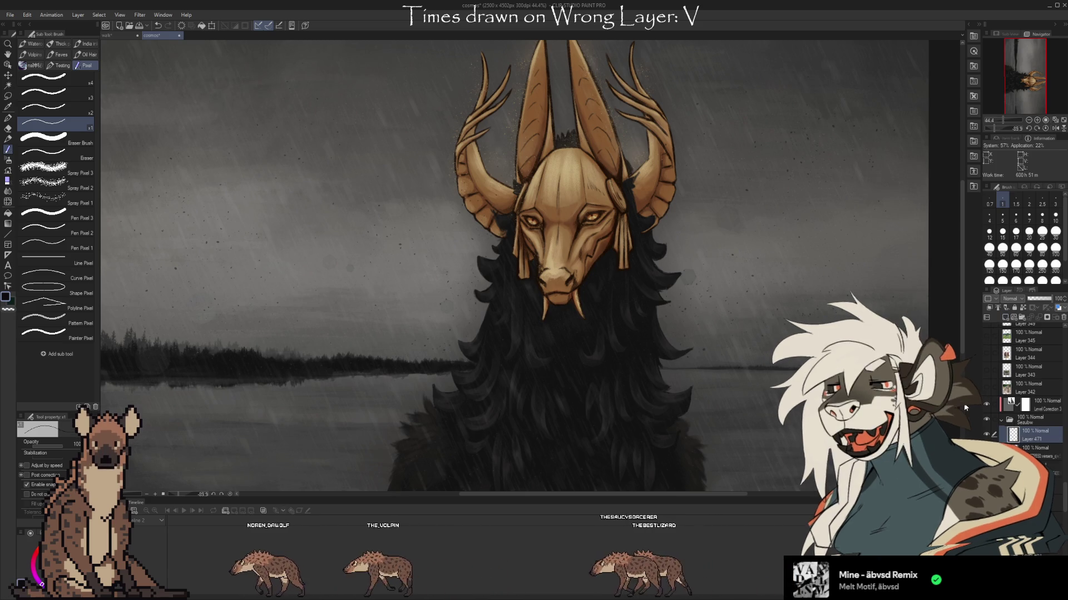
key(b)
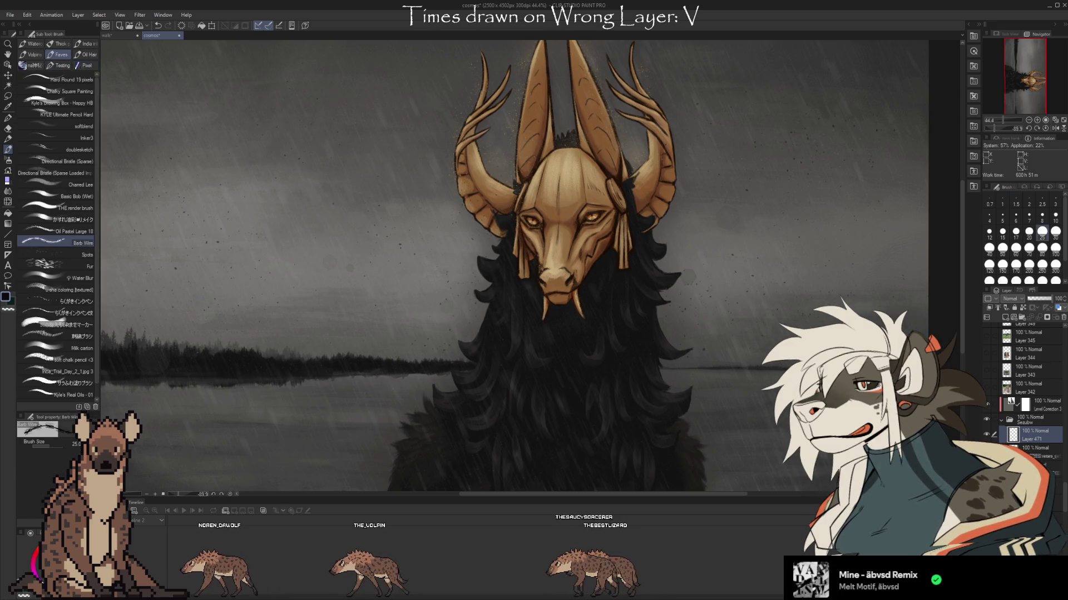
key(b)
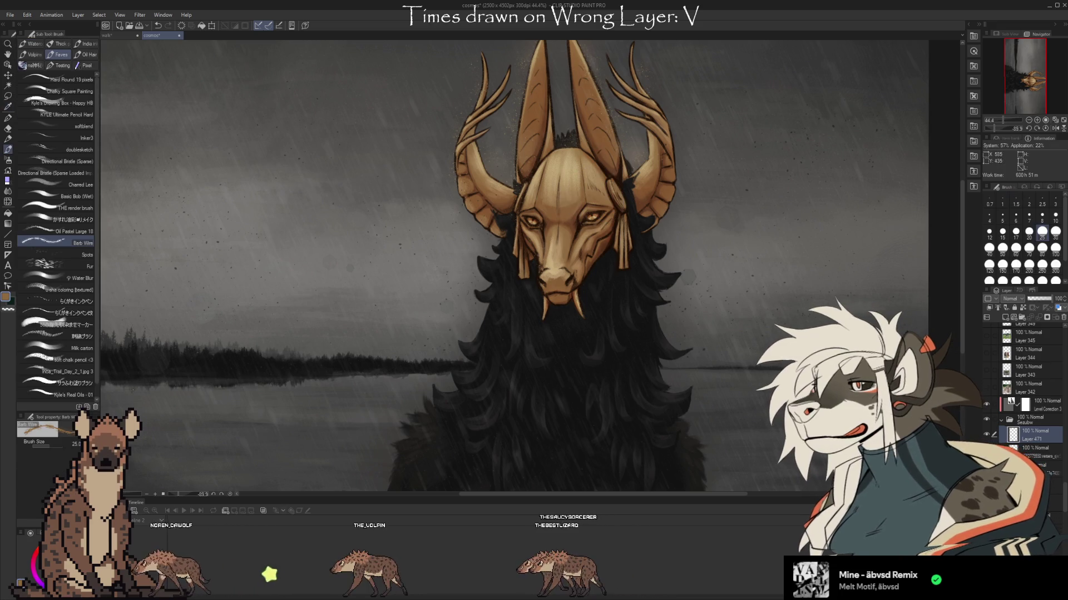
Hand-letter large brown 'BRB' to the right of the creature's head on Layer 471
drag(700, 209, 706, 245)
mouse_move(759, 186)
mouse_down()
mouse_move(763, 244)
mouse_move(803, 240)
mouse_up()
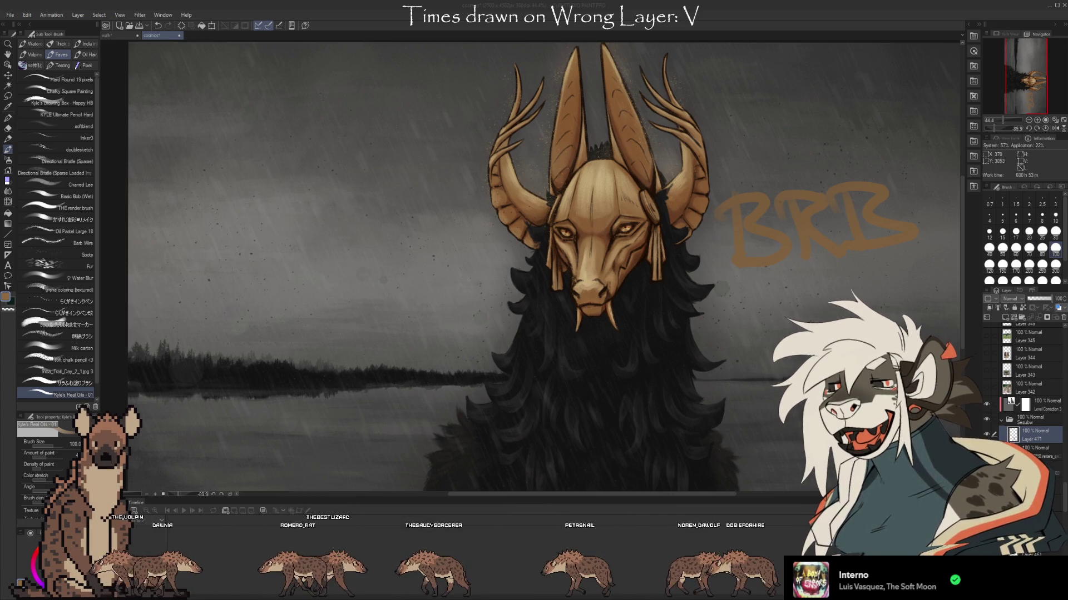
scroll(628, 289, up, 5)
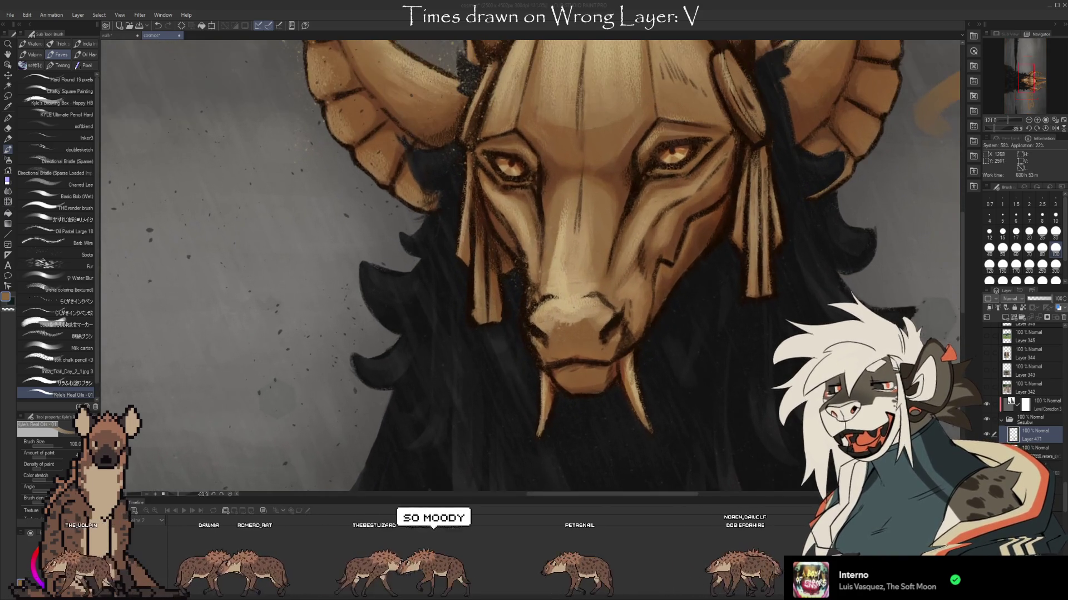
scroll(528, 267, down, 3)
scroll(529, 267, up, 5)
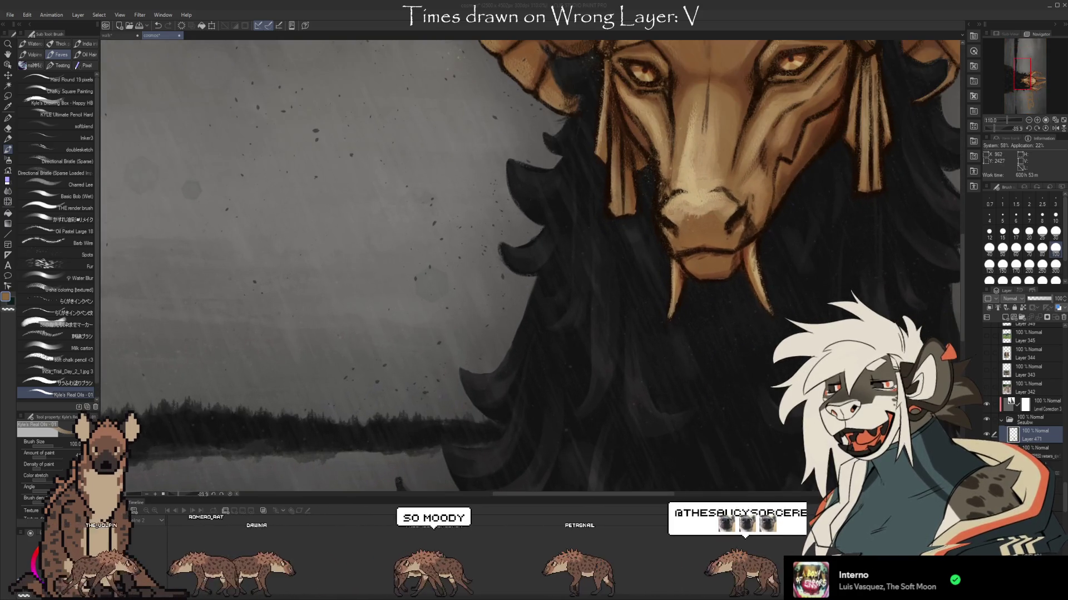
scroll(439, 375, down, 5)
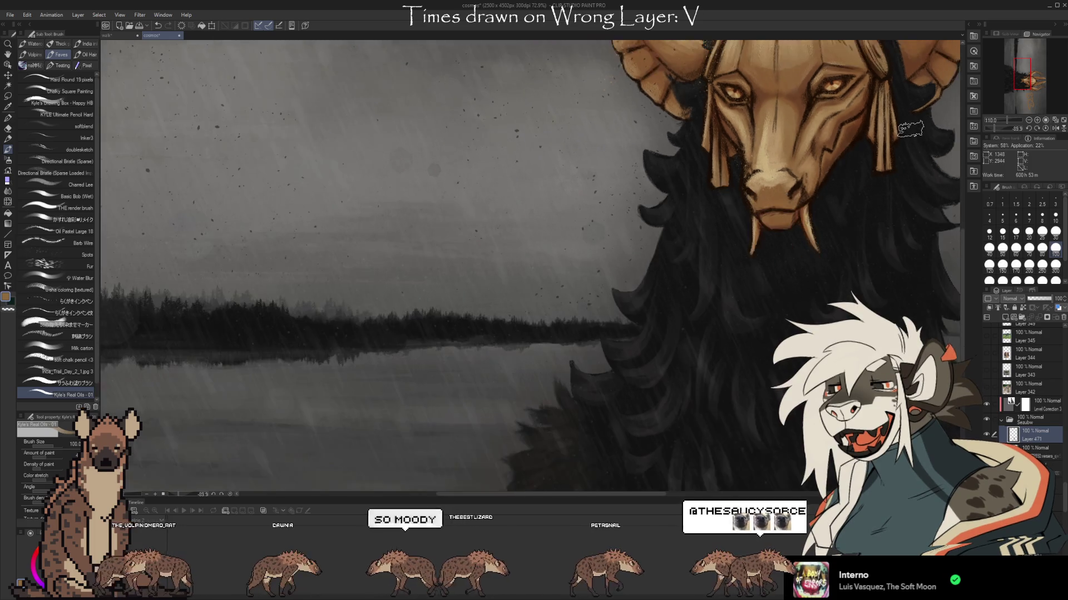
scroll(439, 375, left, 5)
scroll(429, 373, down, 2)
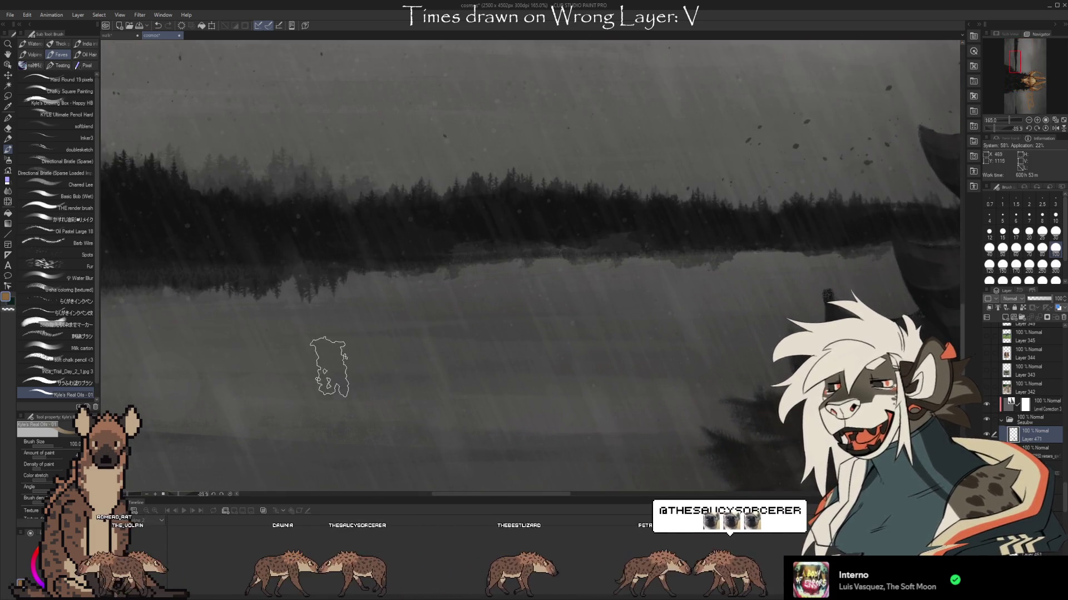
scroll(178, 383, down, 1)
scroll(178, 383, down, 4)
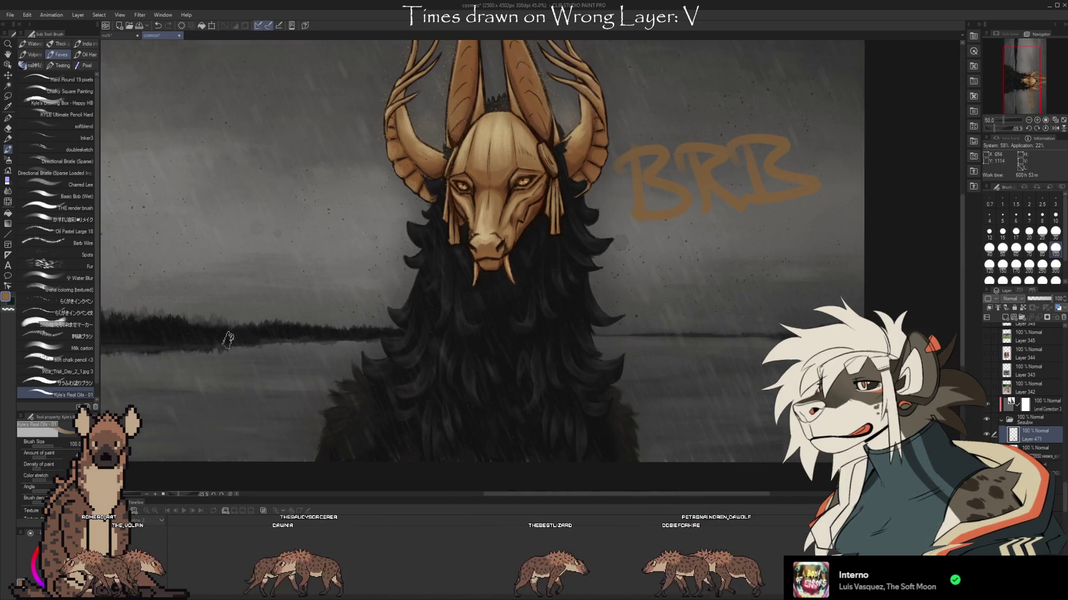
scroll(443, 270, up, 1)
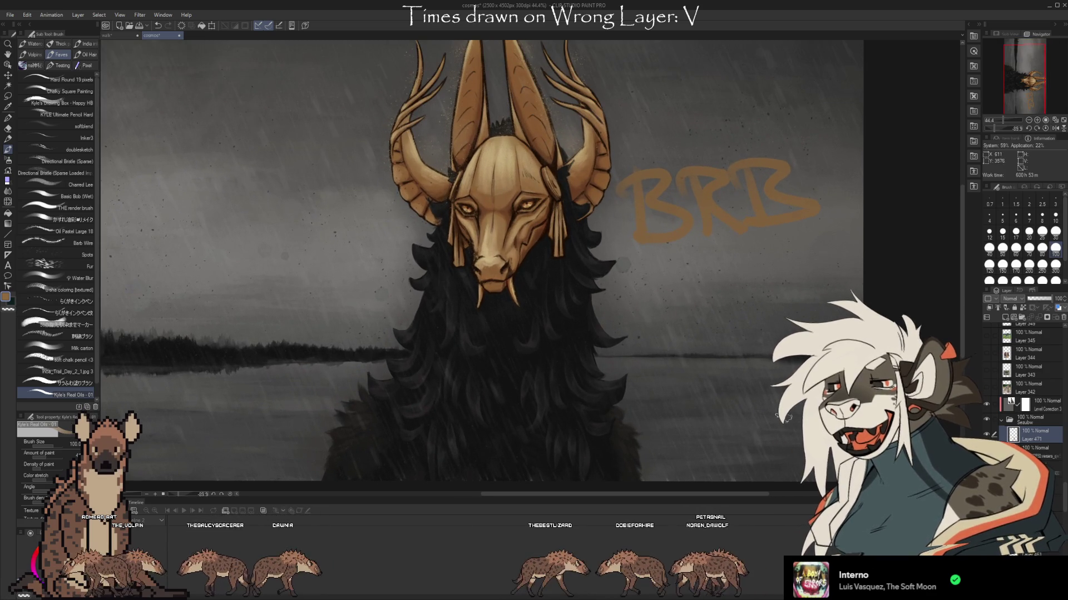
scroll(1023, 389, down, 3)
scroll(1023, 389, down, 1)
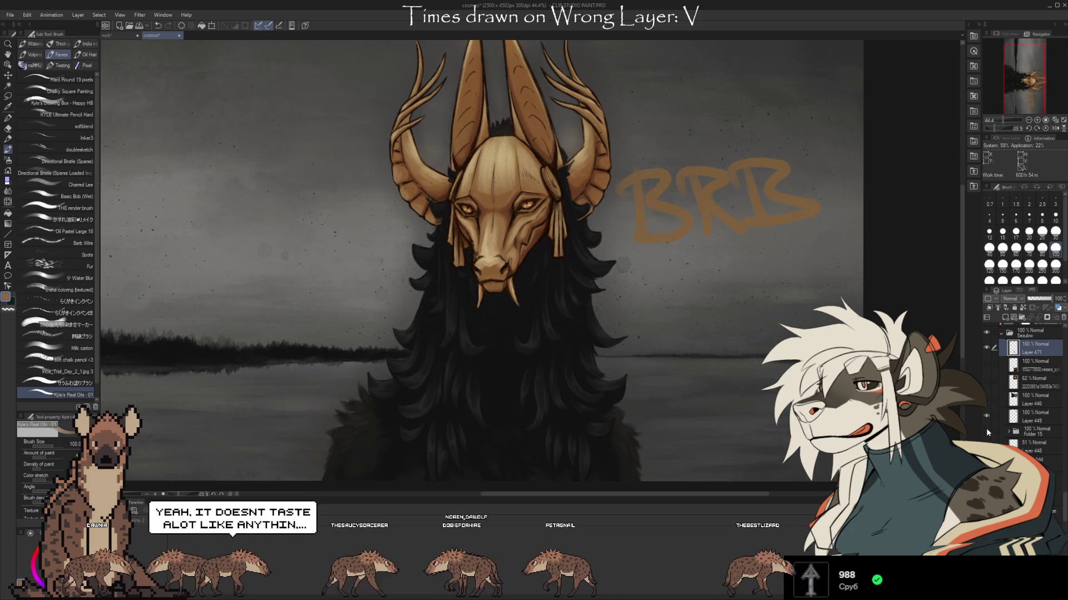
Toggle Folder 15's rain and sparkle effects to compare, leaving them visible
click(986, 432)
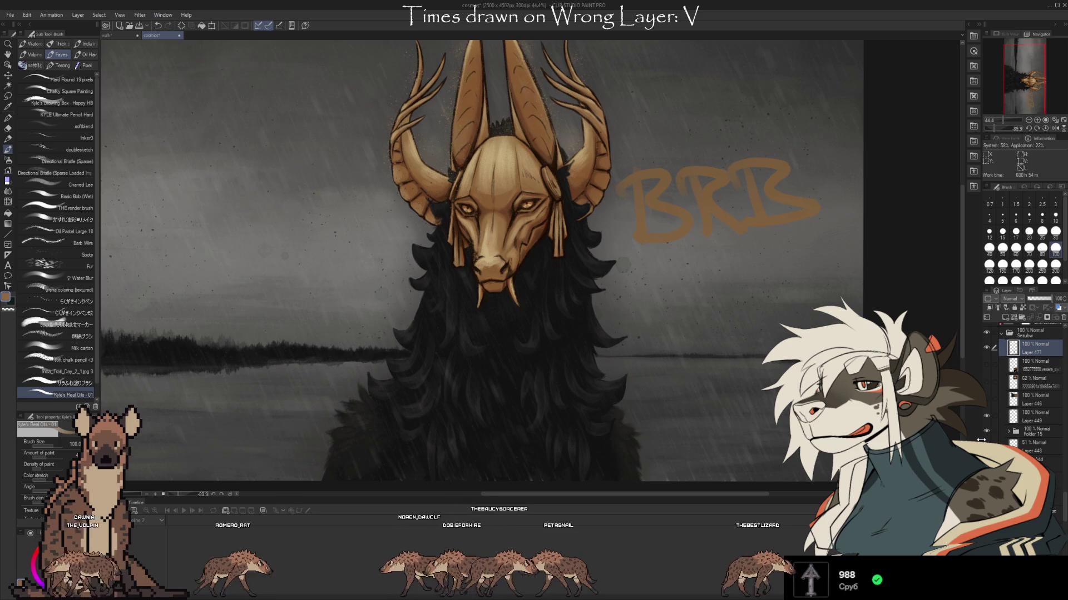
scroll(381, 62, up, 5)
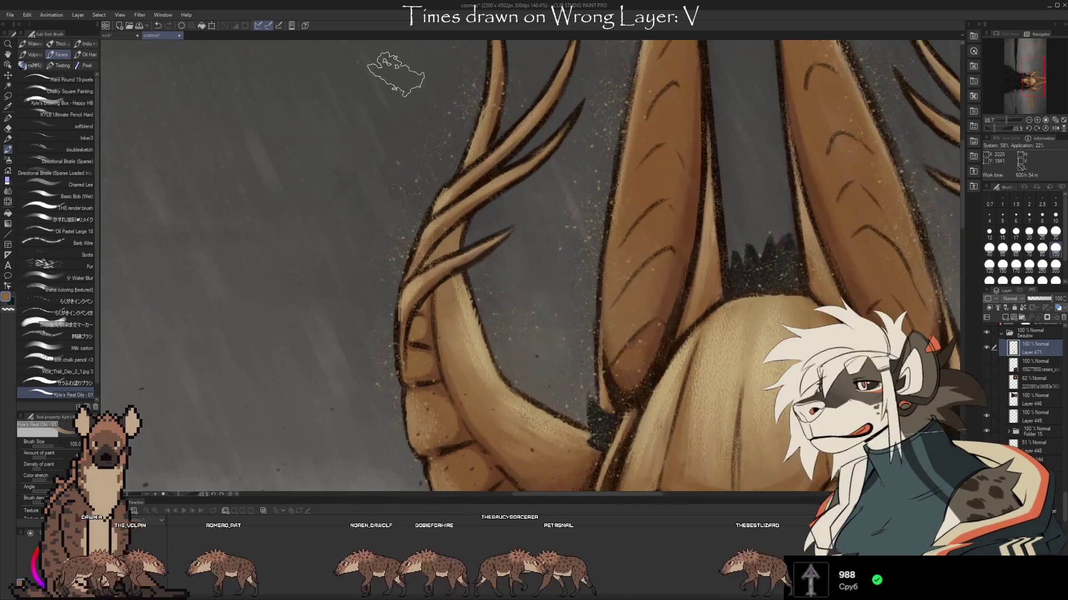
scroll(345, 184, down, 3)
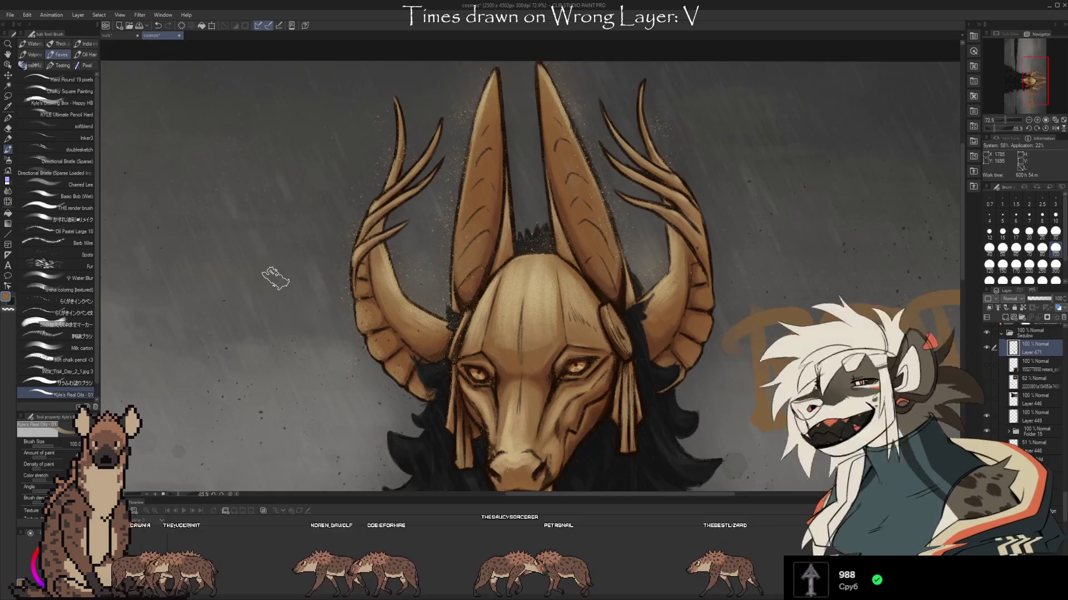
click(986, 432)
click(986, 432)
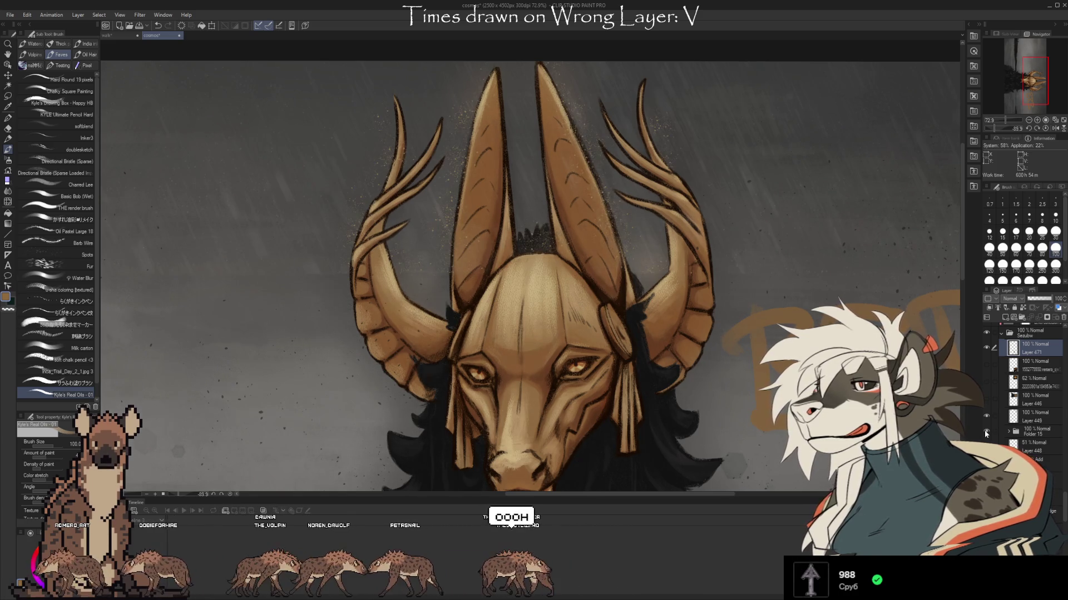
click(986, 432)
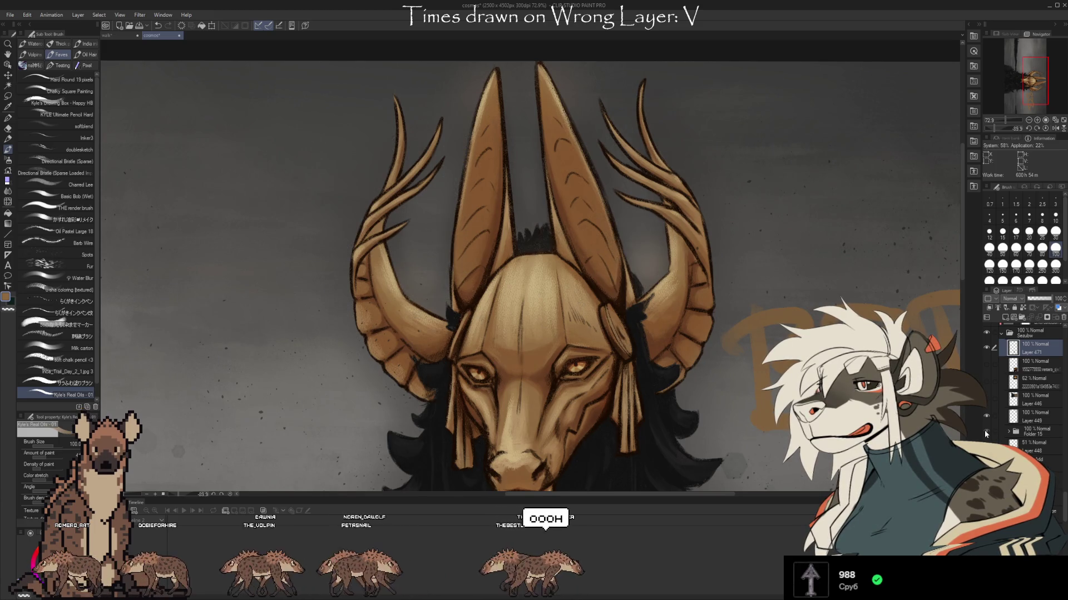
click(986, 432)
click(985, 432)
click(986, 432)
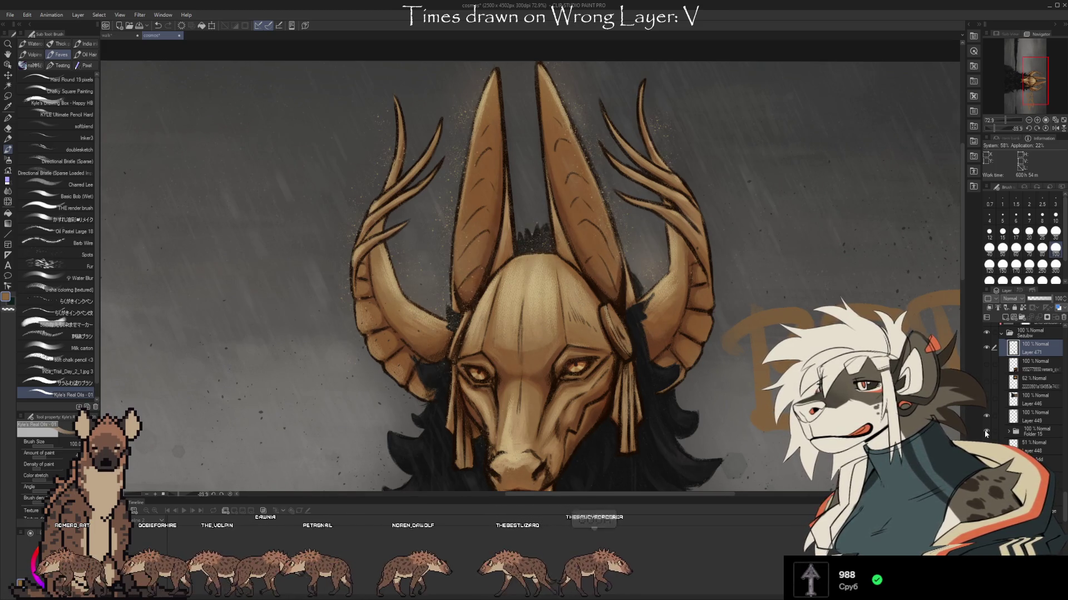
Hide Layer 471's orange BRB text, then switch to the pixel hyena walk document
scroll(768, 107, down, 5)
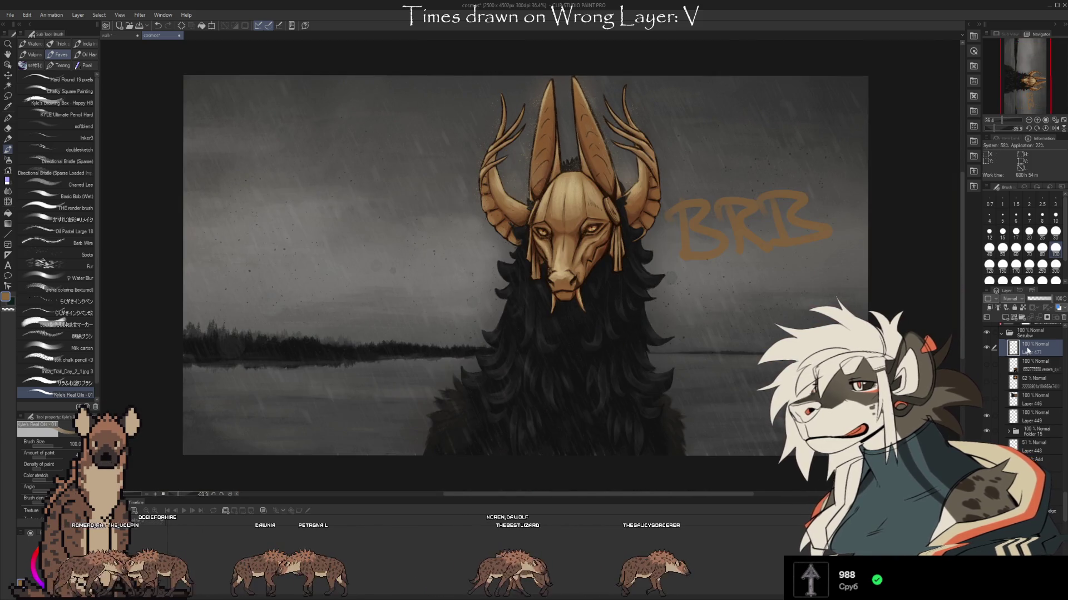
click(986, 348)
scroll(1039, 421, up, 2)
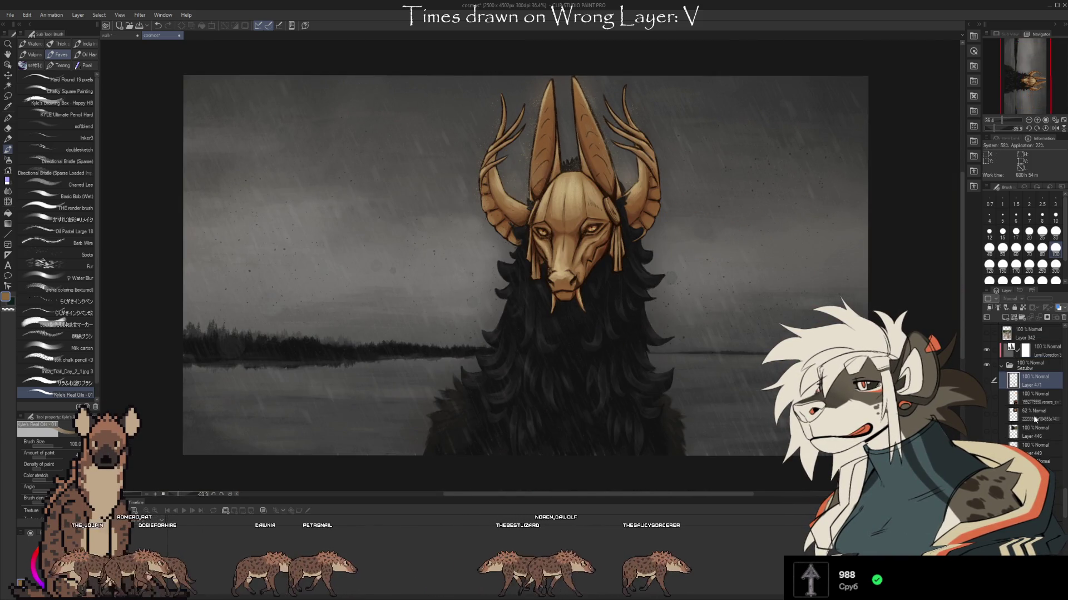
click(114, 36)
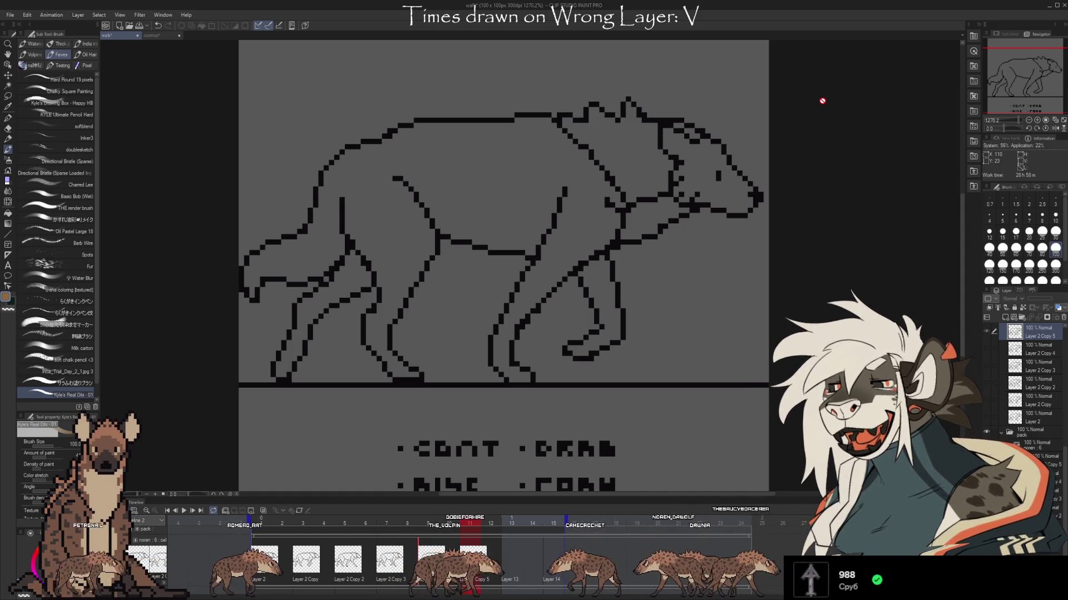
Preview Layer 12 Copy's green reference pose over the hyena, then hide it again
drag(1059, 489, 1063, 414)
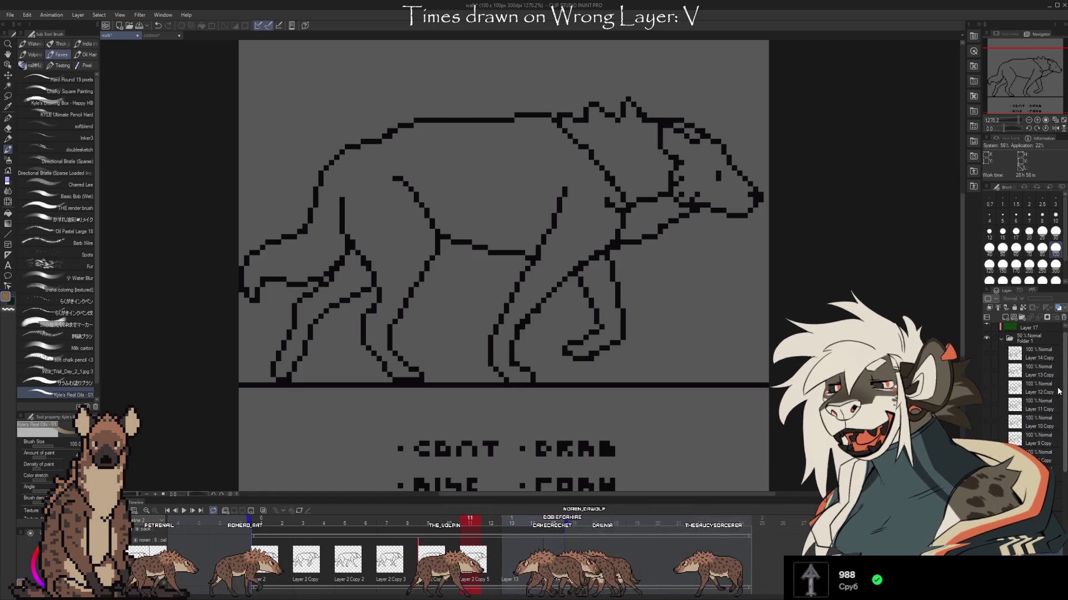
scroll(985, 393, up, 2)
click(985, 388)
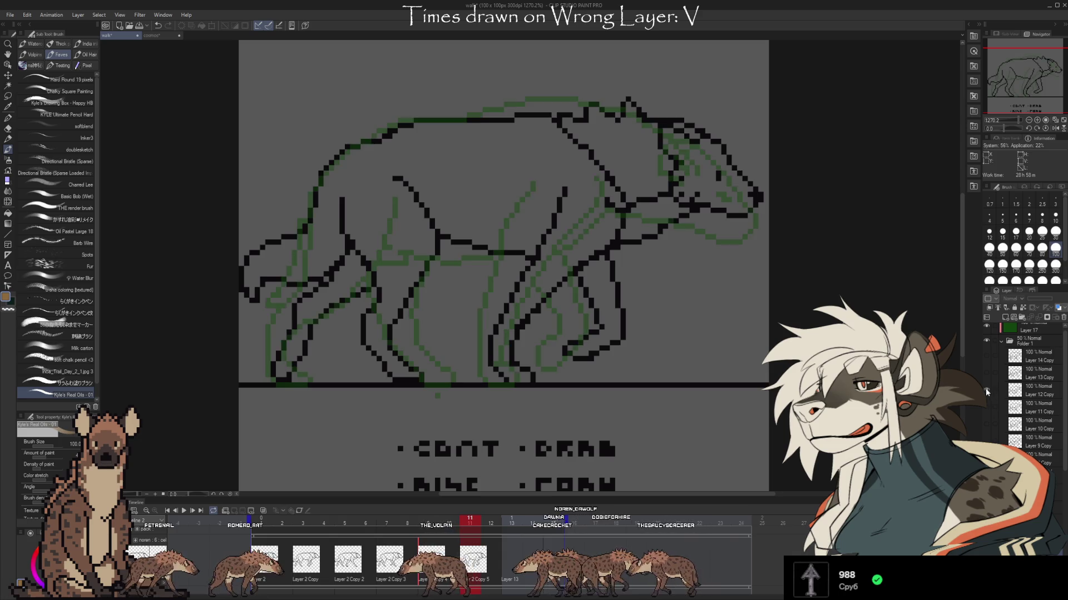
click(986, 388)
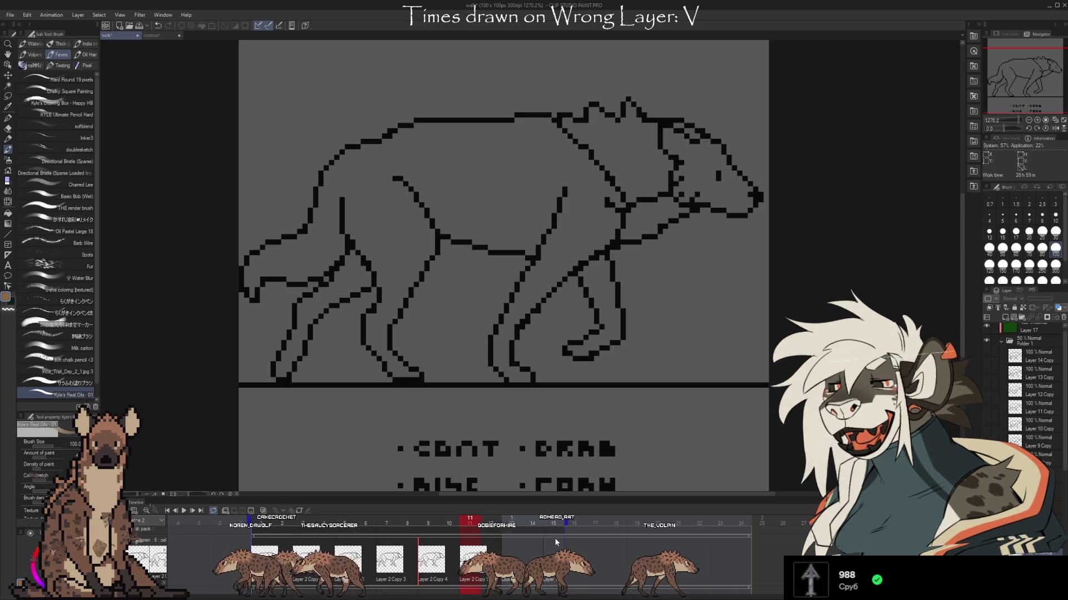
click(987, 390)
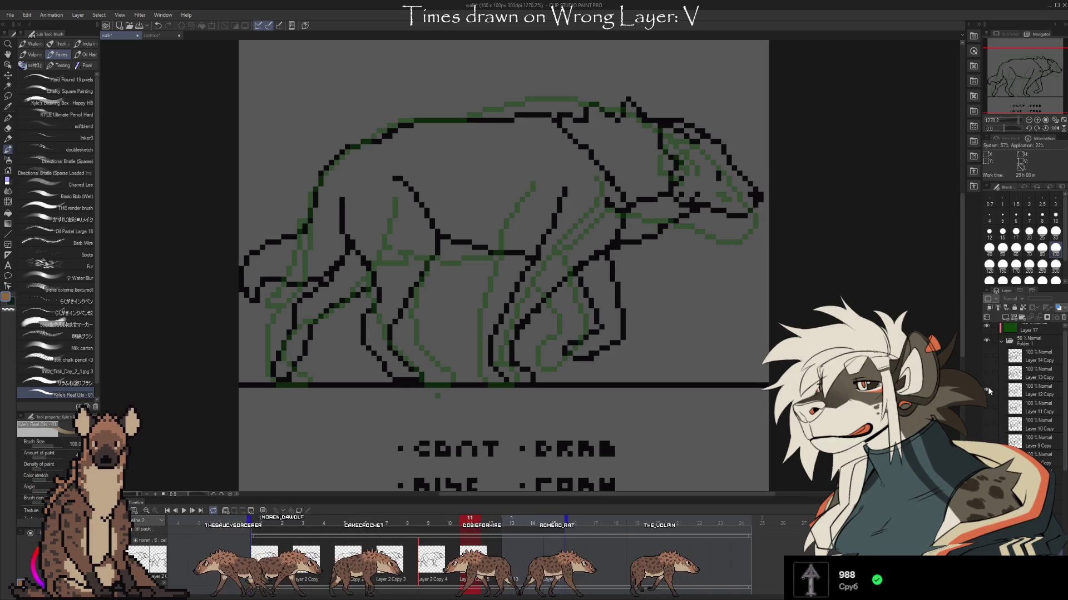
click(986, 390)
Show Layer 13 Copy's green pose as the onion skin, flicking it to compare
click(985, 373)
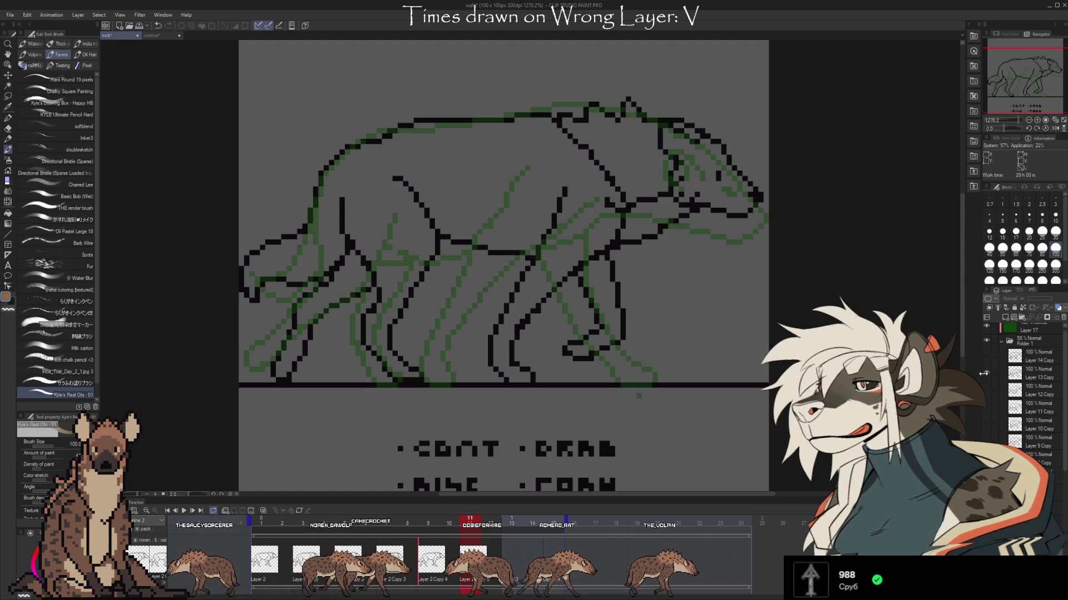
click(986, 374)
click(986, 373)
click(985, 374)
click(985, 374)
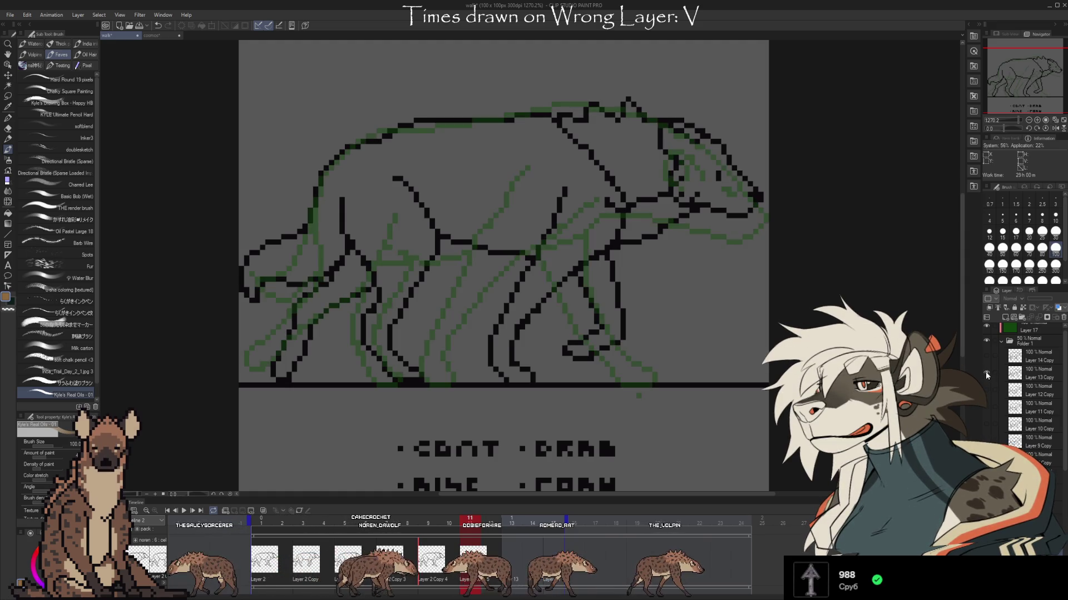
click(986, 372)
click(986, 372)
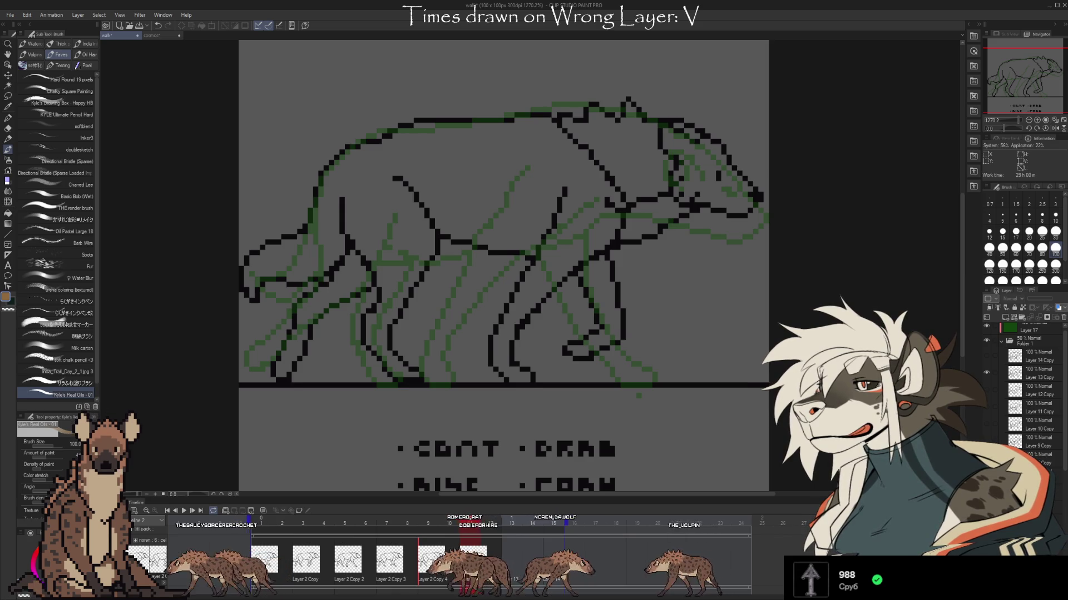
Paste the copied leg lines, undo them, and compare against the neighbouring frame's leg pose
key(ctrl+v)
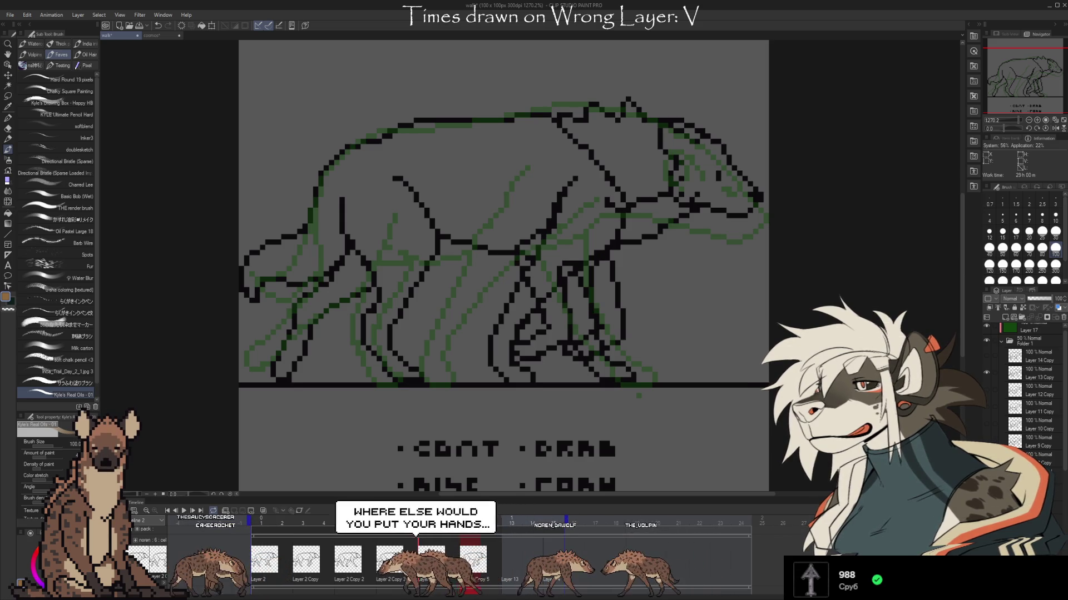
scroll(1065, 474, down, 5)
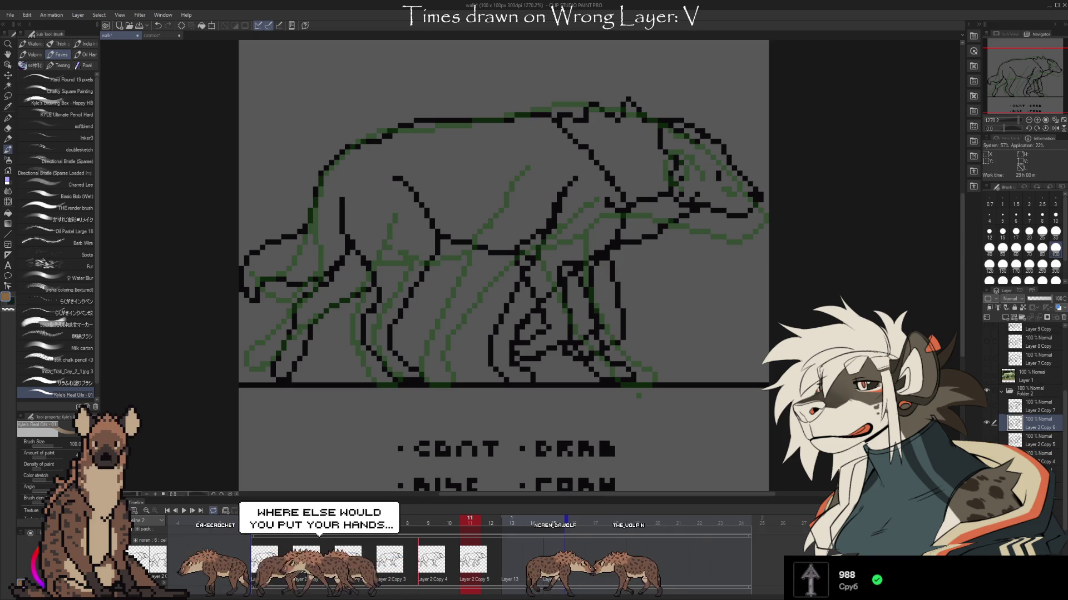
key(ctrl+z)
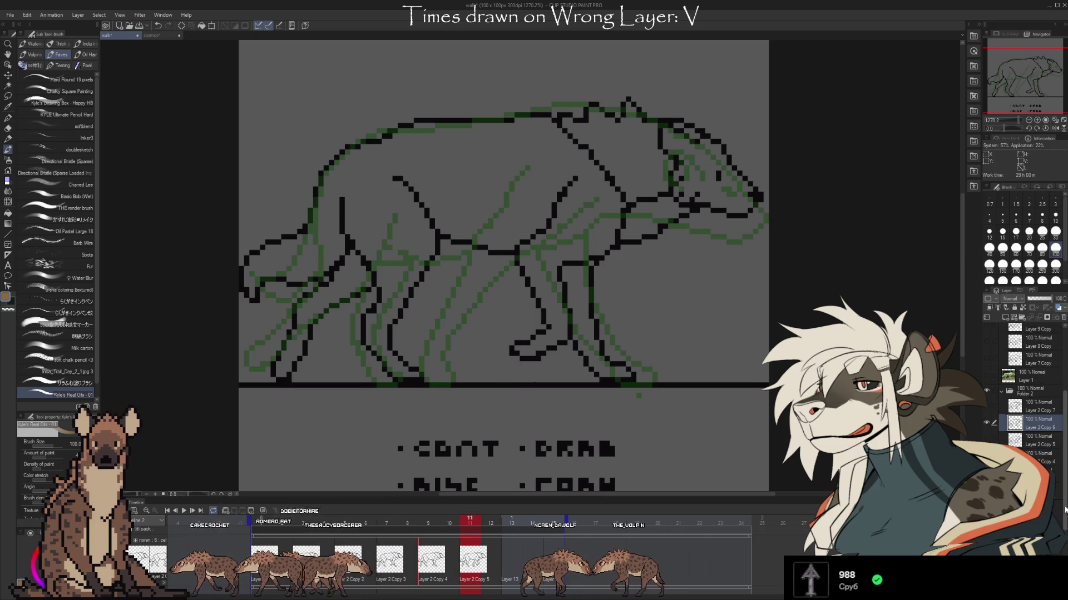
scroll(1065, 467, up, 5)
scroll(1066, 467, up, 1)
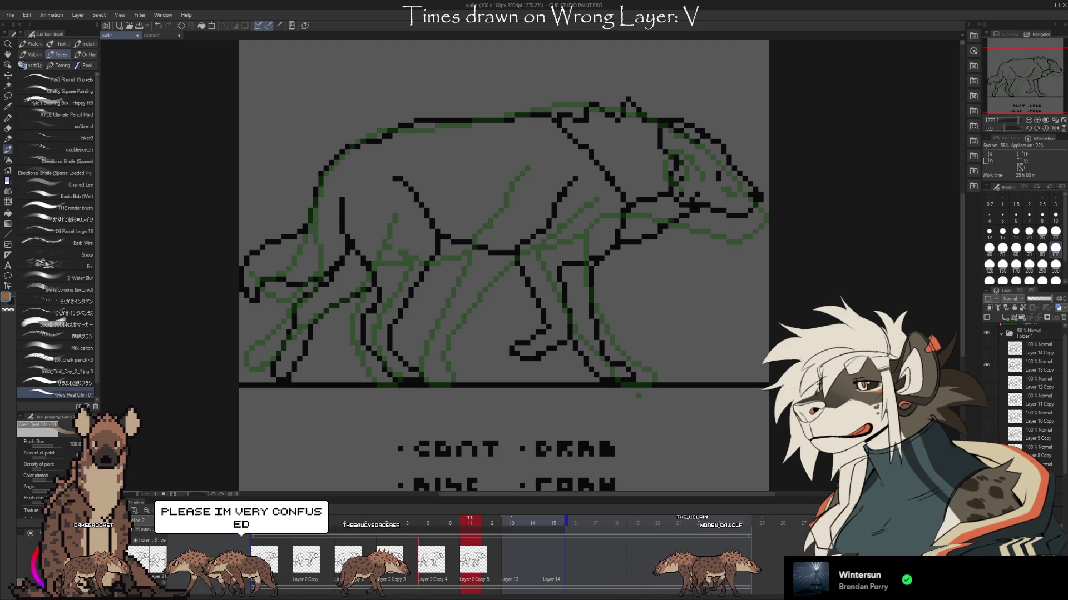
scroll(1029, 390, down, 3)
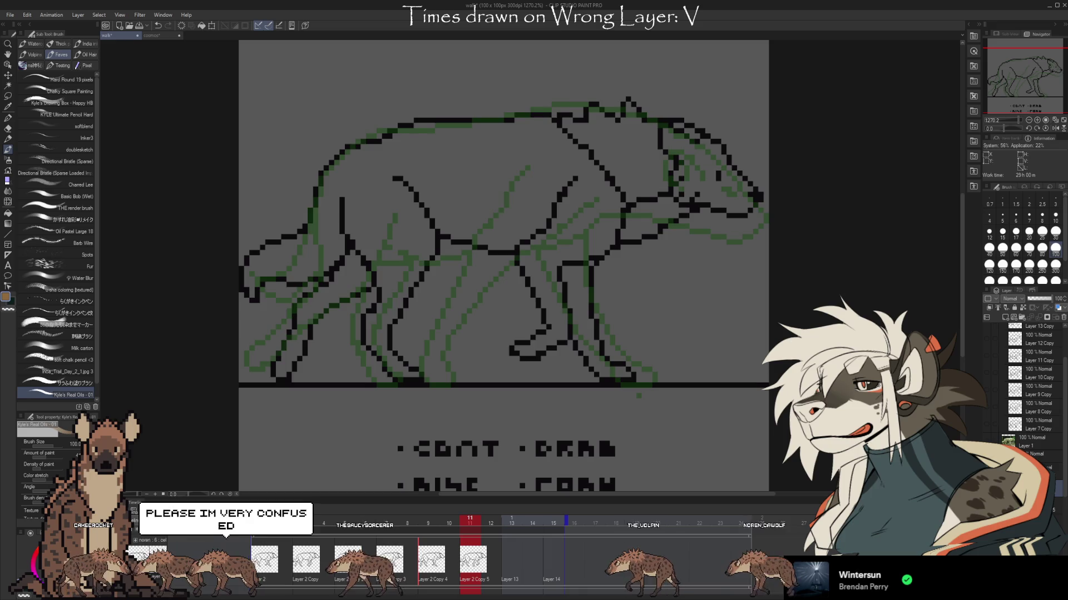
key(ctrl+z)
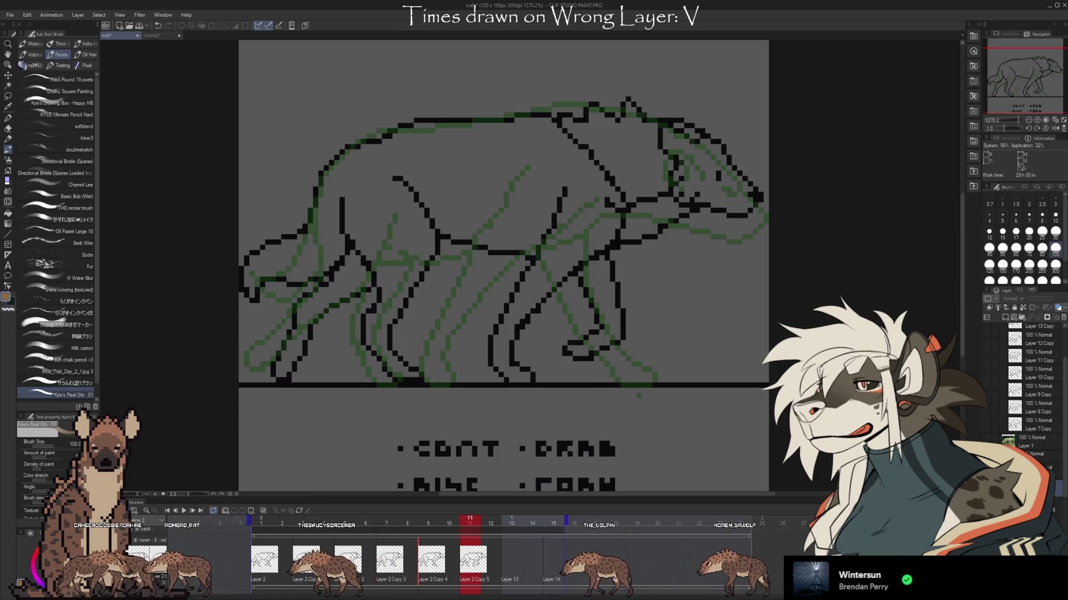
key(ctrl+y)
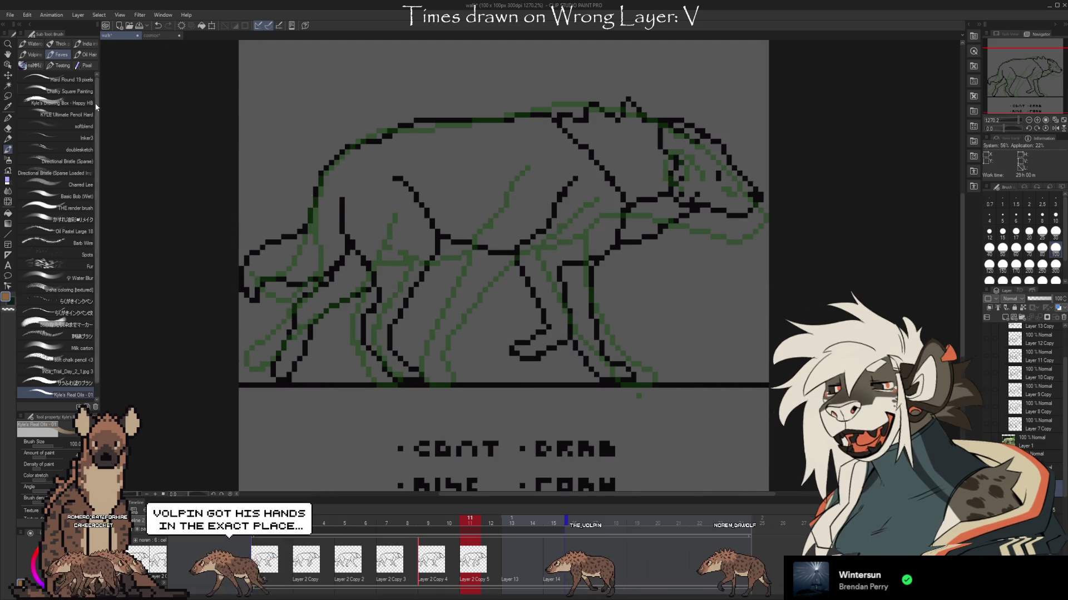
click(87, 65)
Erase the front legs' lower lines and three stray pixels below the belly with the 1px eraser
key(e)
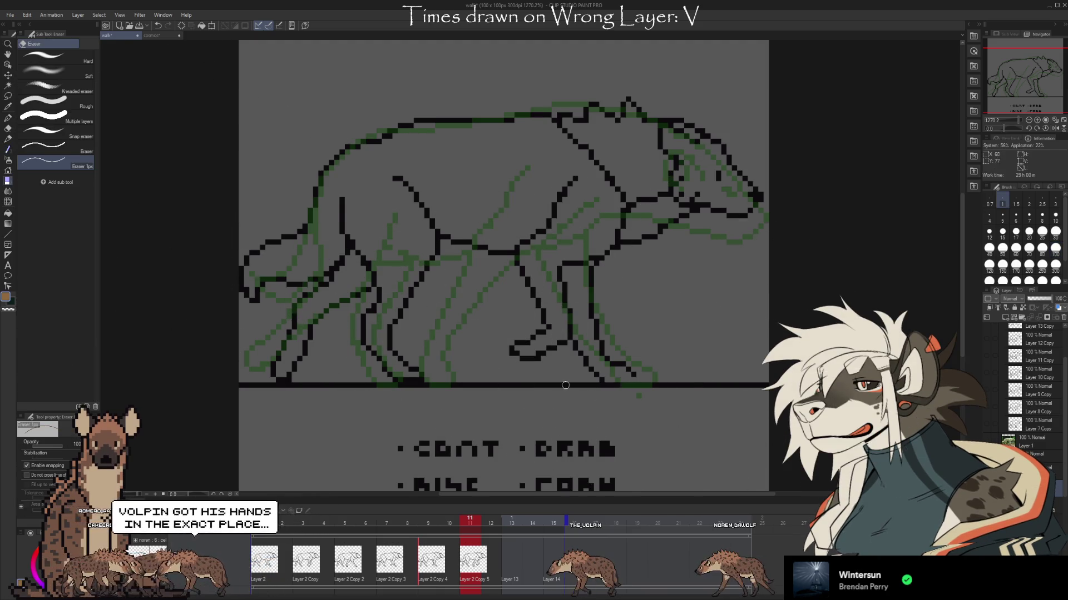
mouse_move(507, 362)
mouse_down()
mouse_move(640, 362)
mouse_move(513, 332)
mouse_move(572, 281)
mouse_move(544, 306)
mouse_move(547, 285)
mouse_up()
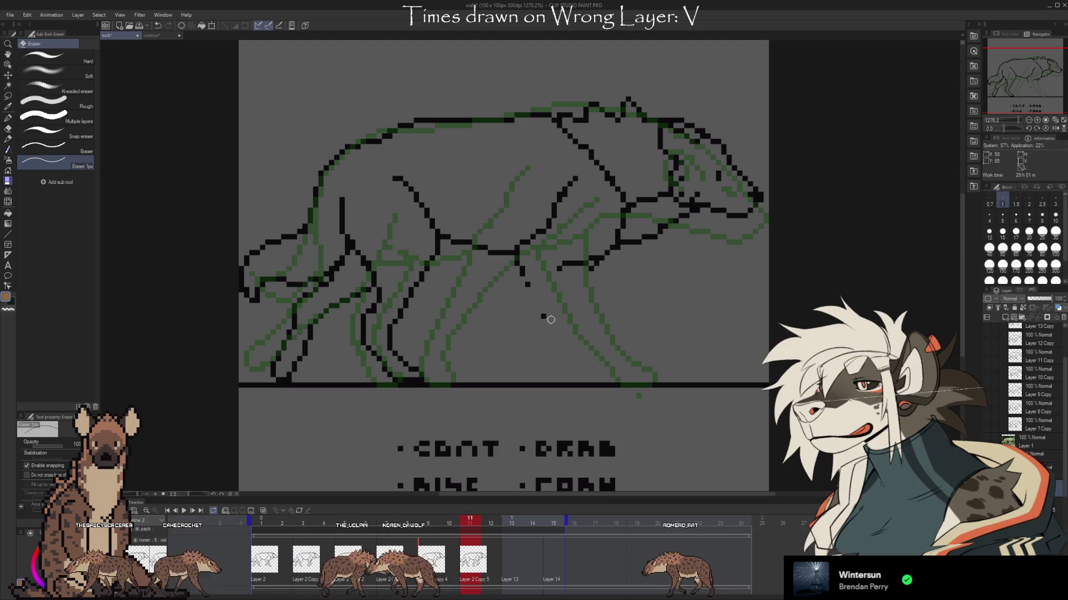
click(521, 272)
click(527, 284)
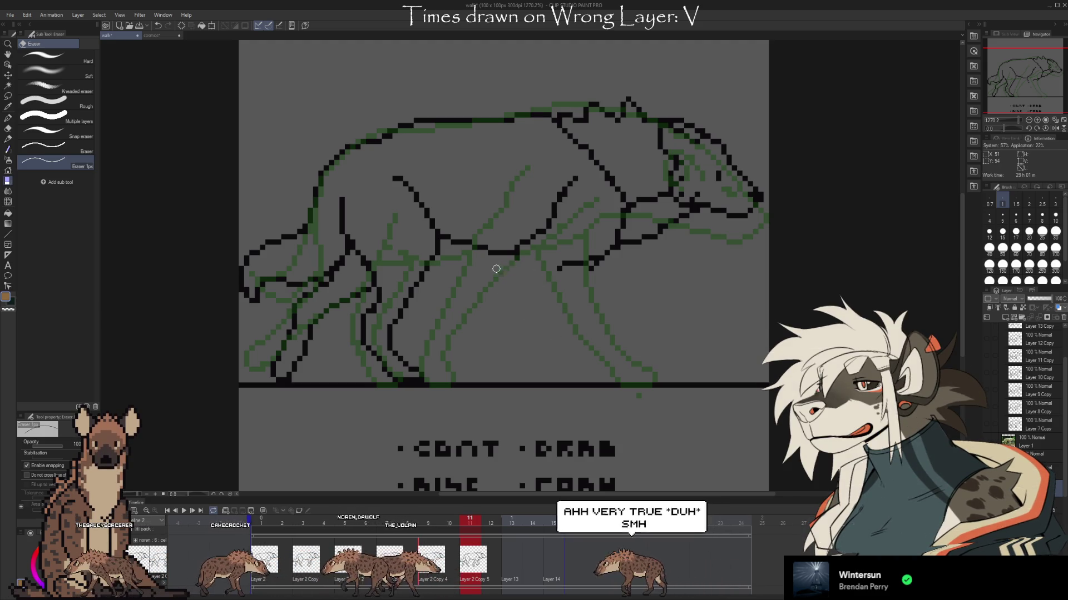
click(559, 269)
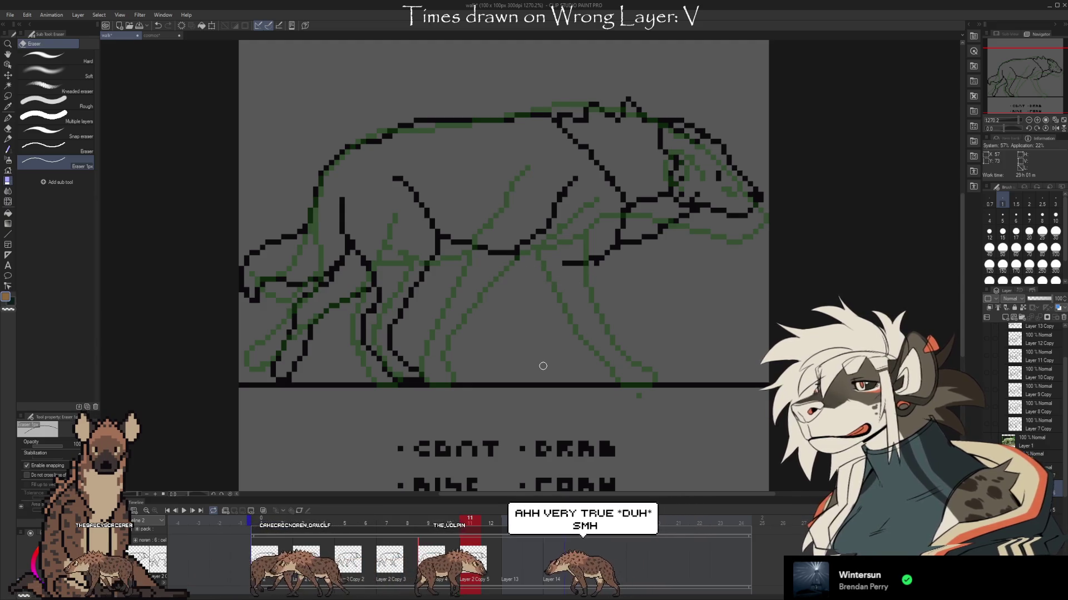
Toggle the green onion-skin layer several times to check the drawing, leaving it visible
scroll(1065, 486, up, 1)
scroll(1065, 486, up, 2)
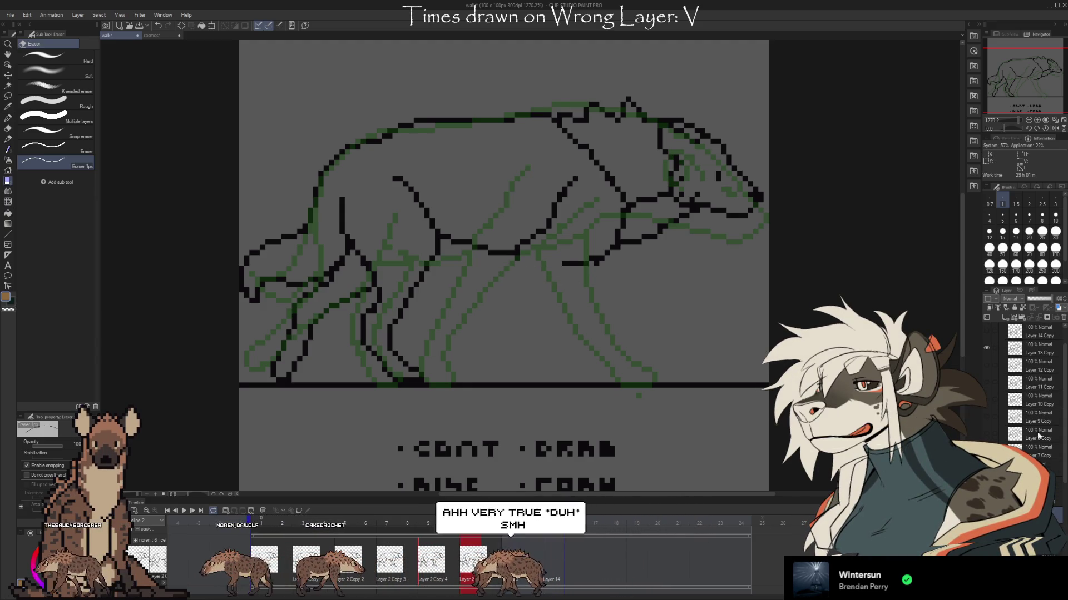
click(985, 348)
click(985, 348)
click(986, 349)
click(986, 348)
click(986, 349)
click(986, 348)
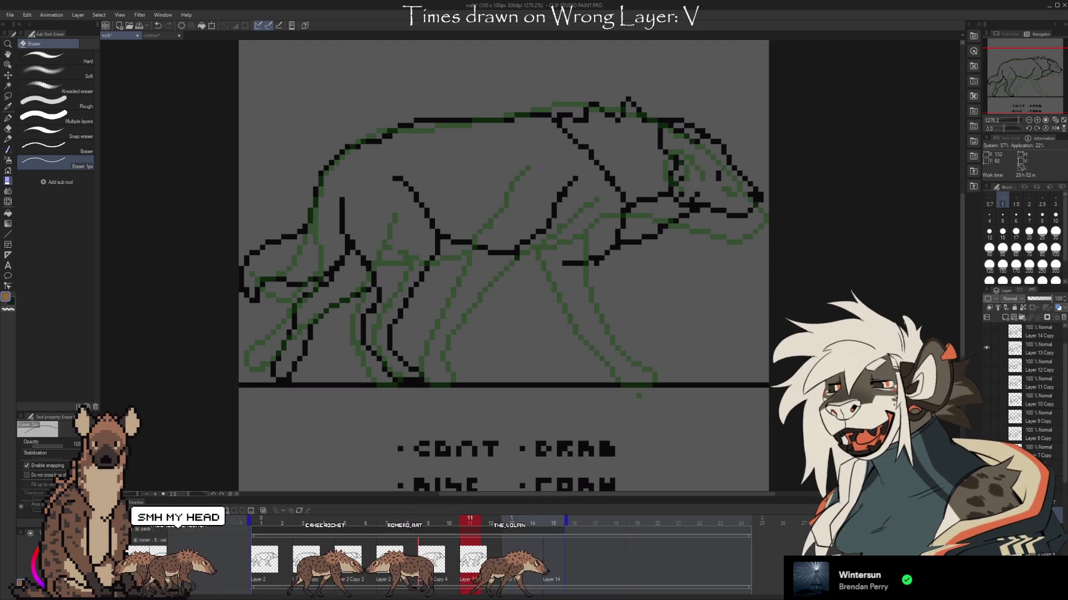
Try a one-pixel stroke along the belly line, undo it, and return to the eraser
key(b)
drag(566, 263, 518, 248)
key(ctrl+z)
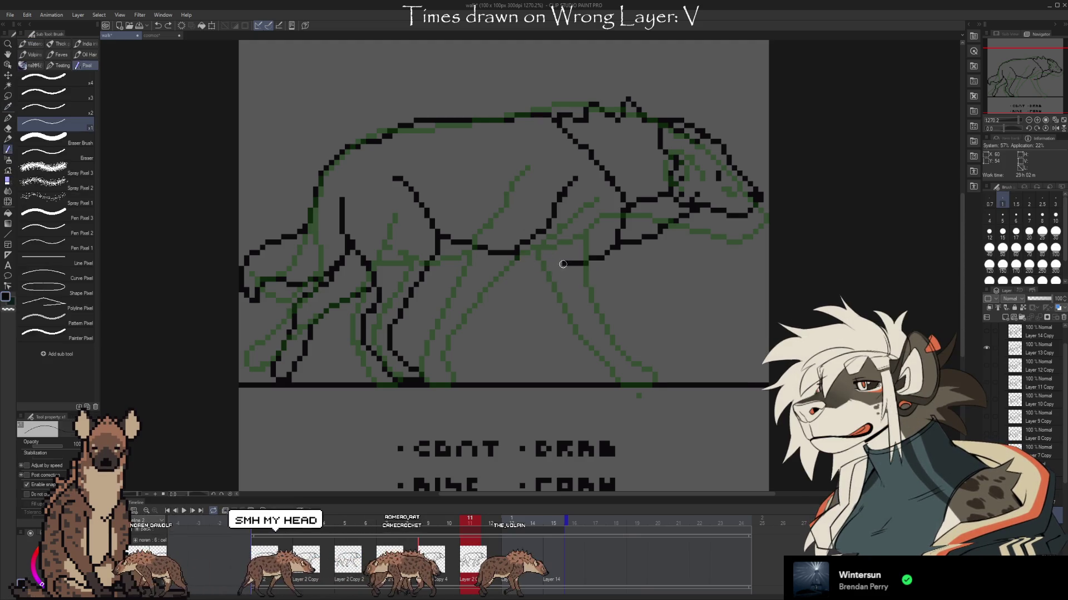
key(e)
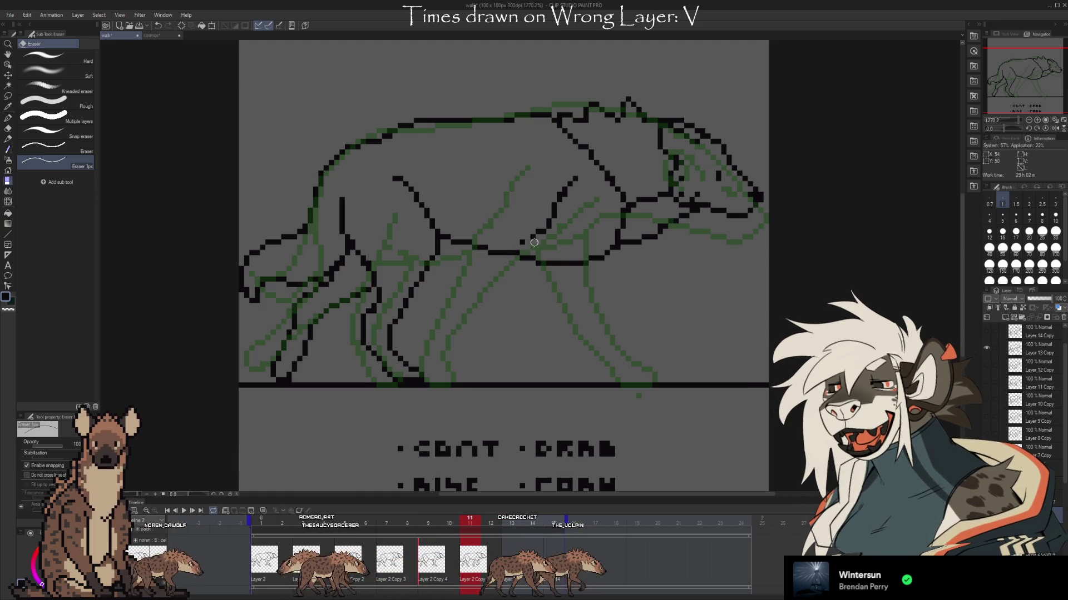
Lasso the diagonal mid-body stroke, shift it slightly left with Ctrl+T, and deselect
key(m)
mouse_move(542, 243)
mouse_down()
mouse_move(542, 185)
mouse_move(581, 243)
mouse_up()
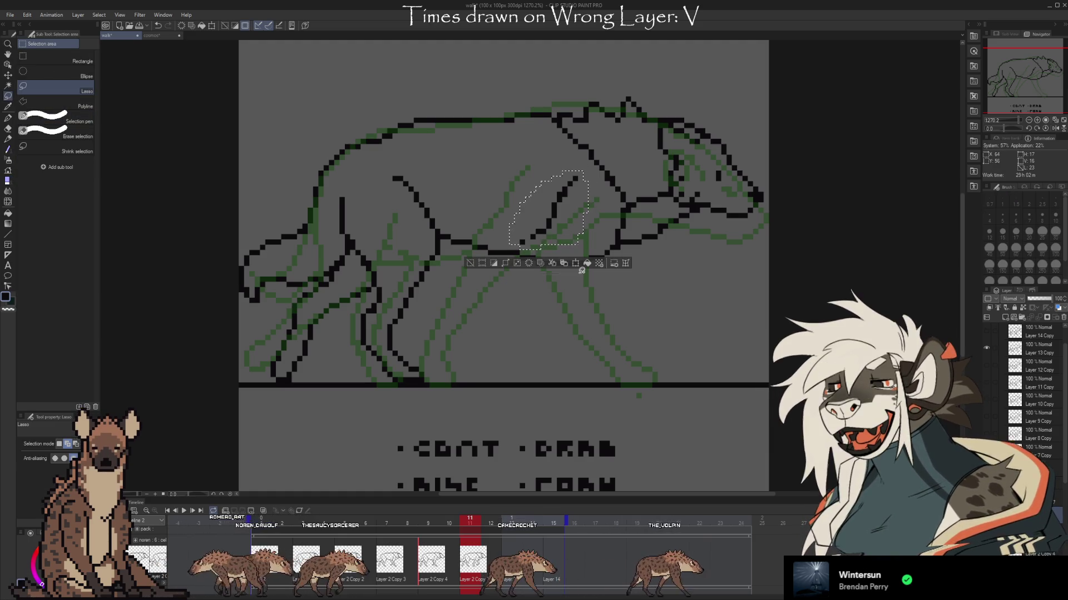
key(ctrl+t)
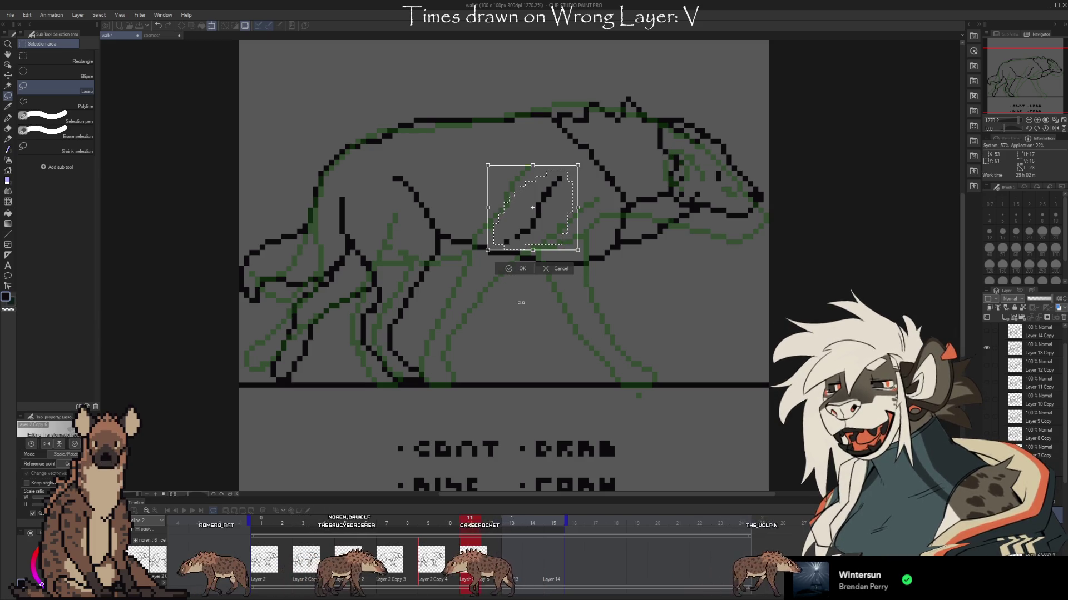
key(Escape)
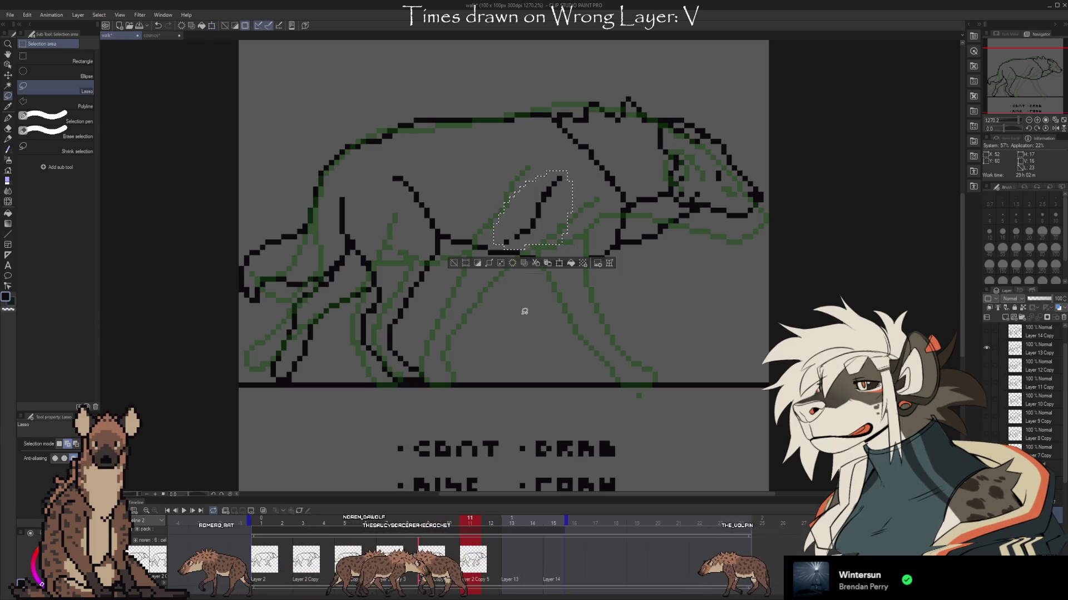
key(ctrl+d)
key(b)
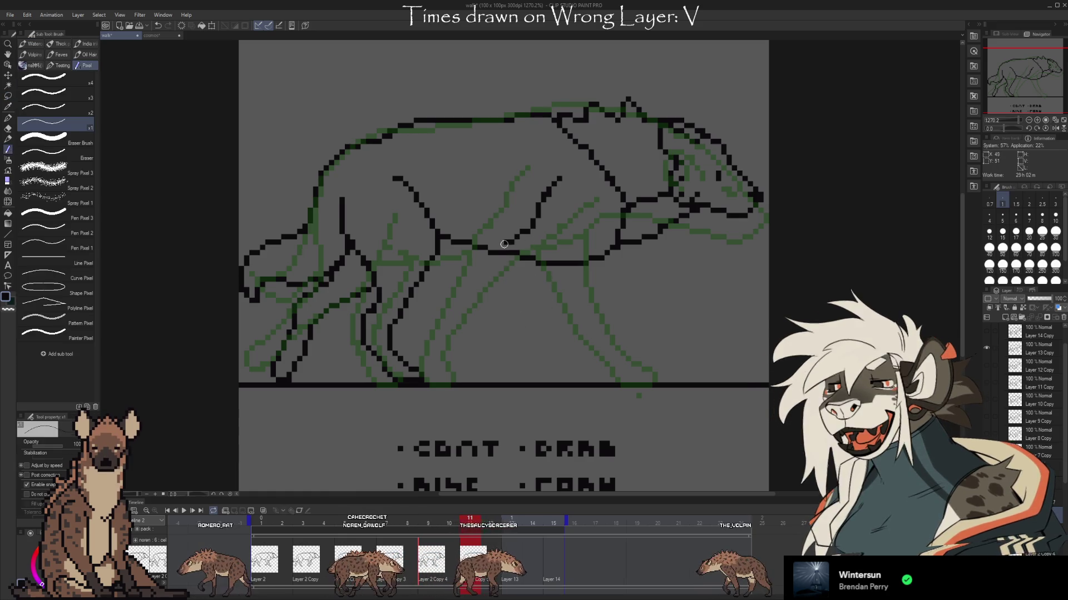
Redraw the diagonal front-leg strokes, undoing and flipping frames to match the onion skin
mouse_move(489, 252)
mouse_down()
mouse_move(426, 367)
mouse_move(428, 384)
mouse_move(455, 368)
mouse_move(466, 337)
mouse_up()
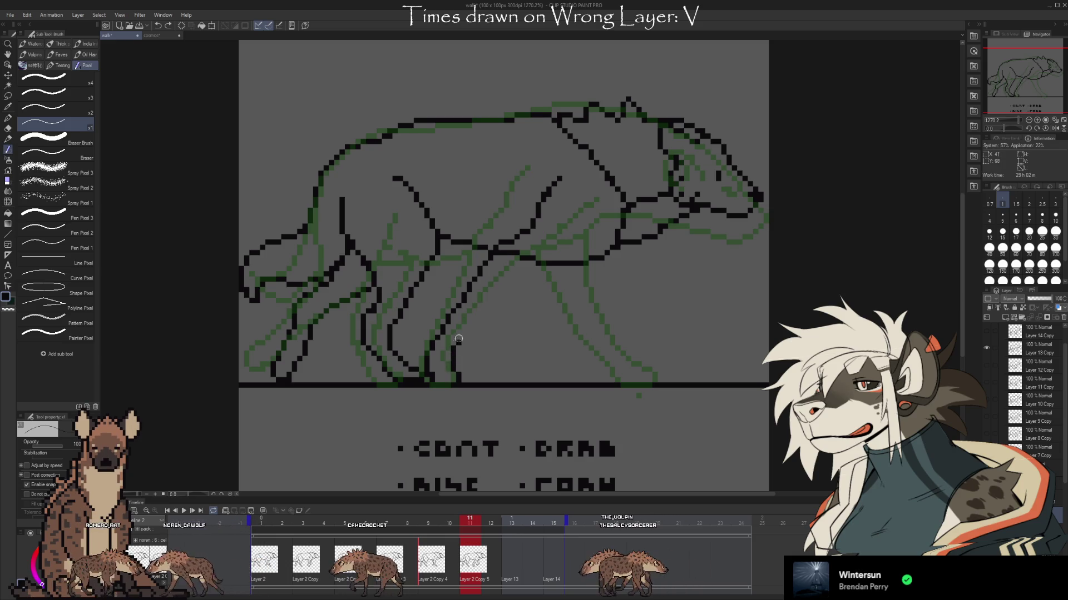
key(ctrl+z)
drag(449, 361, 474, 318)
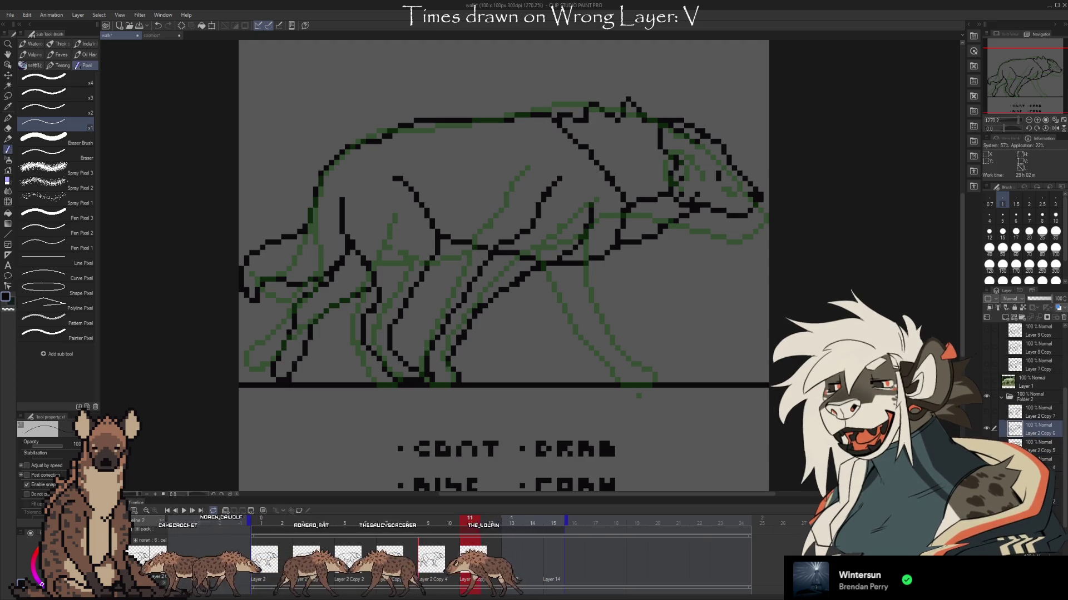
key(ctrl+z)
key(ctrl+z)
key(ctrl+y)
key(ctrl+z)
key(ctrl+z)
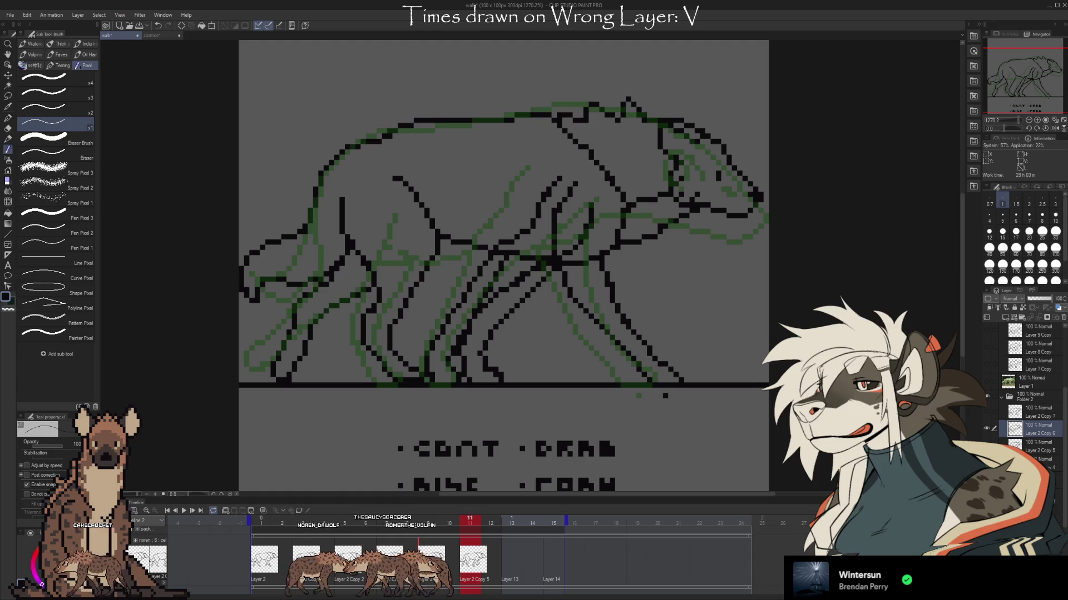
key(ctrl+z)
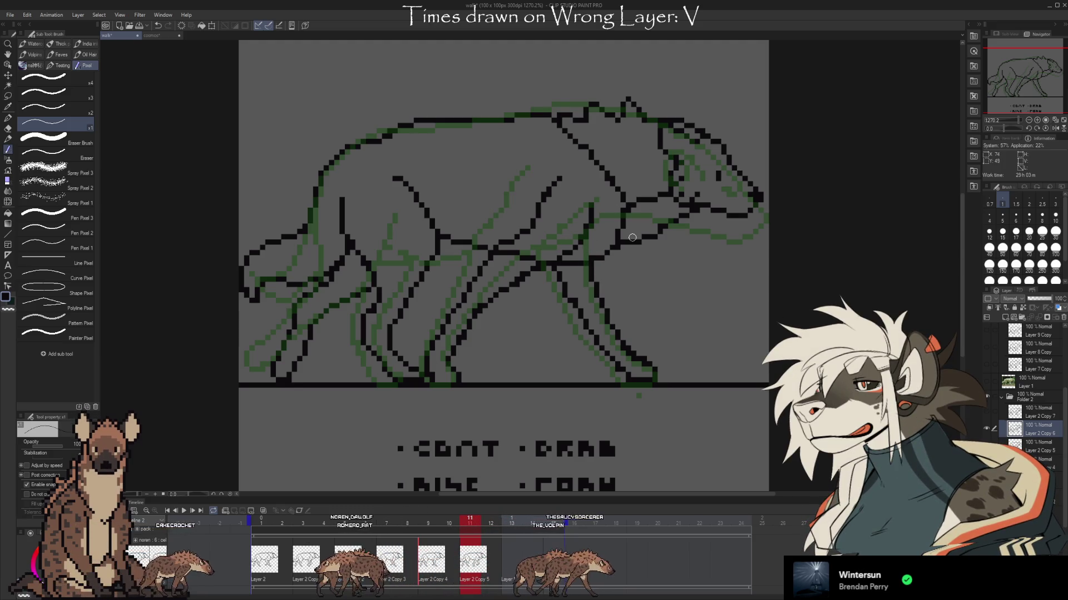
key(e)
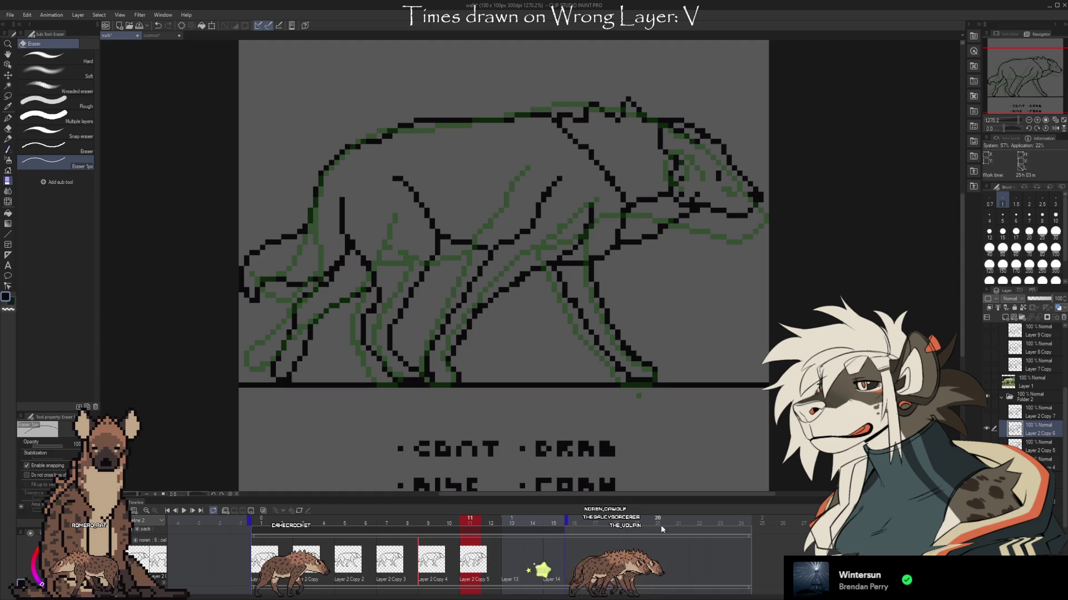
Undo the last leg stroke and hide the black line-art layer, leaving the green pose
key(b)
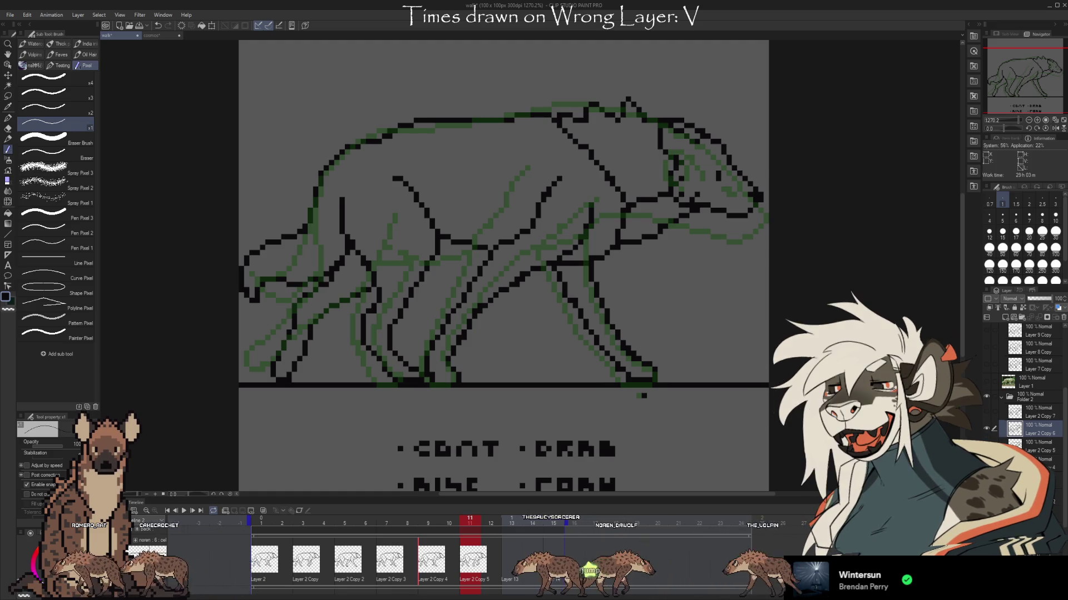
click(989, 427)
key(ctrl+z)
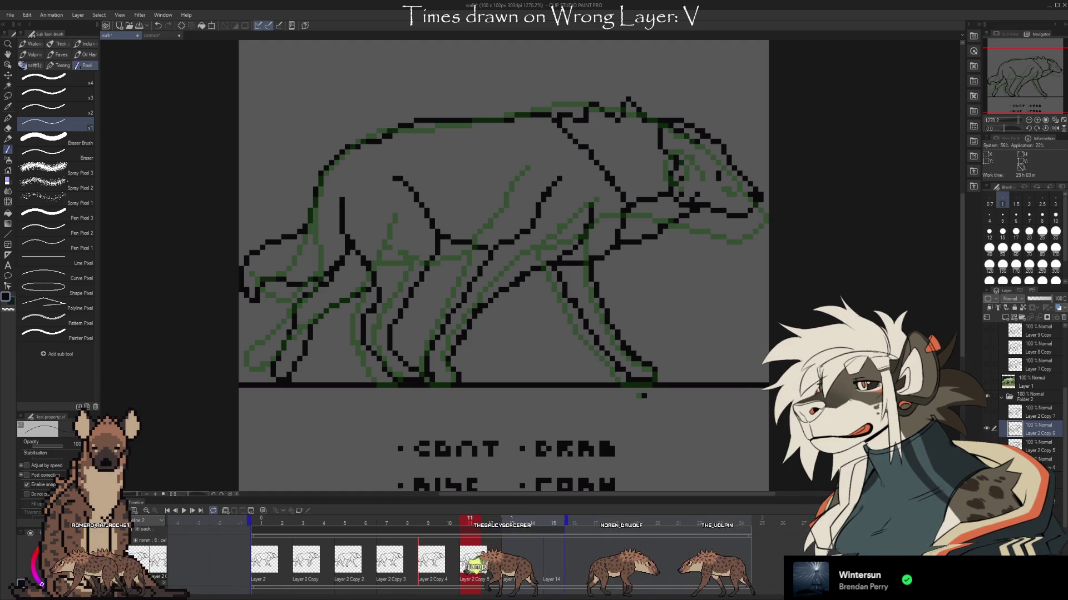
click(988, 429)
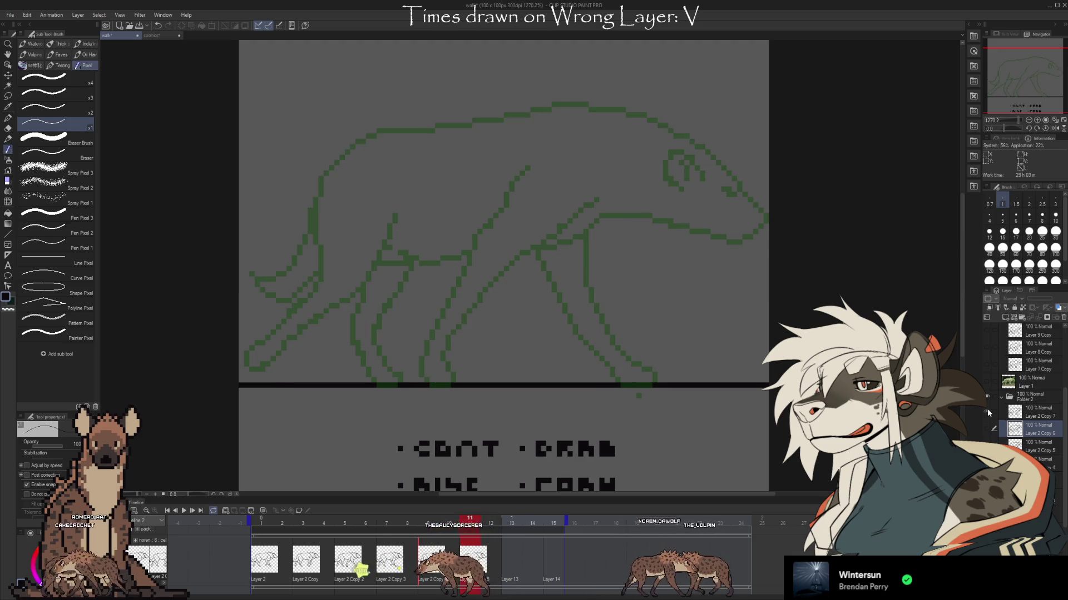